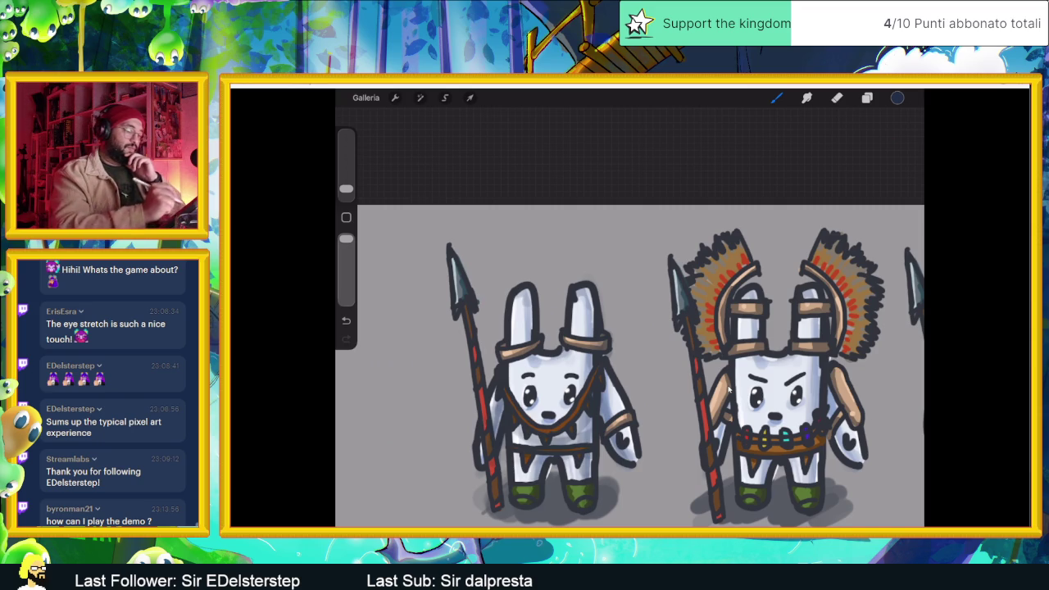
Step: Paint darker shading on the middle warrior's body, both sides of its headdress, and its right arm
{"action": "scroll", "coordinate": [729, 390], "scroll_direction": "right", "scroll_amount": 3}
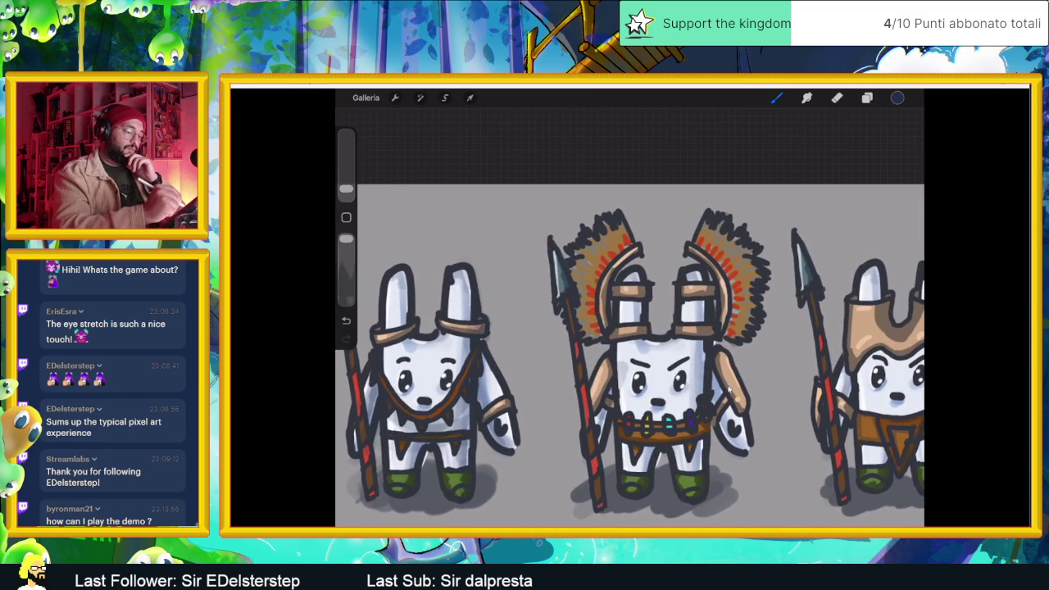
{"action": "left_click_drag", "start_coordinate": [621, 331], "coordinate": [627, 410]}
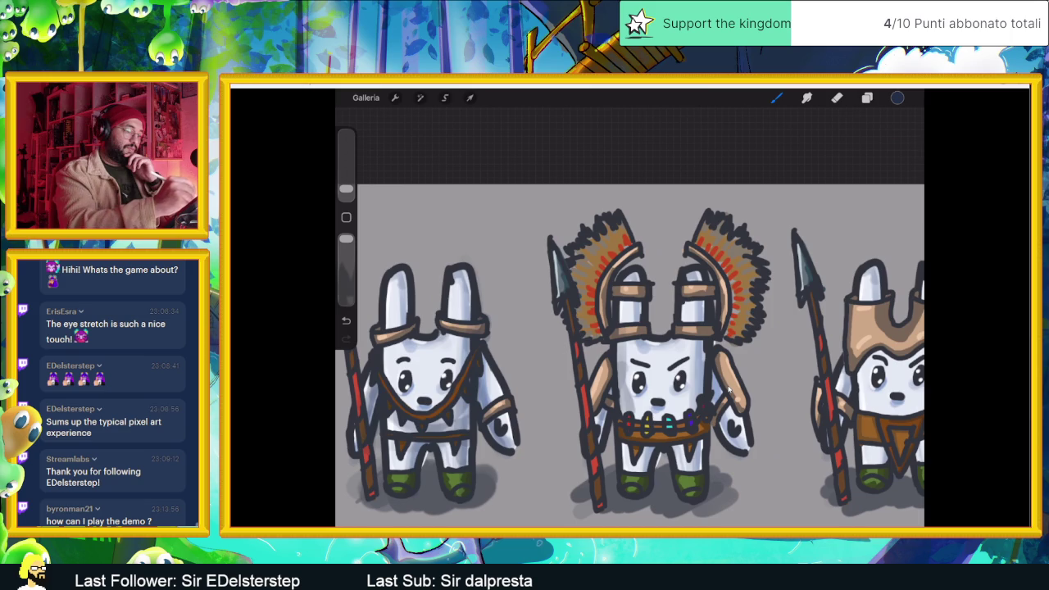
{"action": "left_click_drag", "start_coordinate": [598, 296], "coordinate": [593, 353]}
{"action": "left_click_drag", "start_coordinate": [619, 230], "coordinate": [587, 336]}
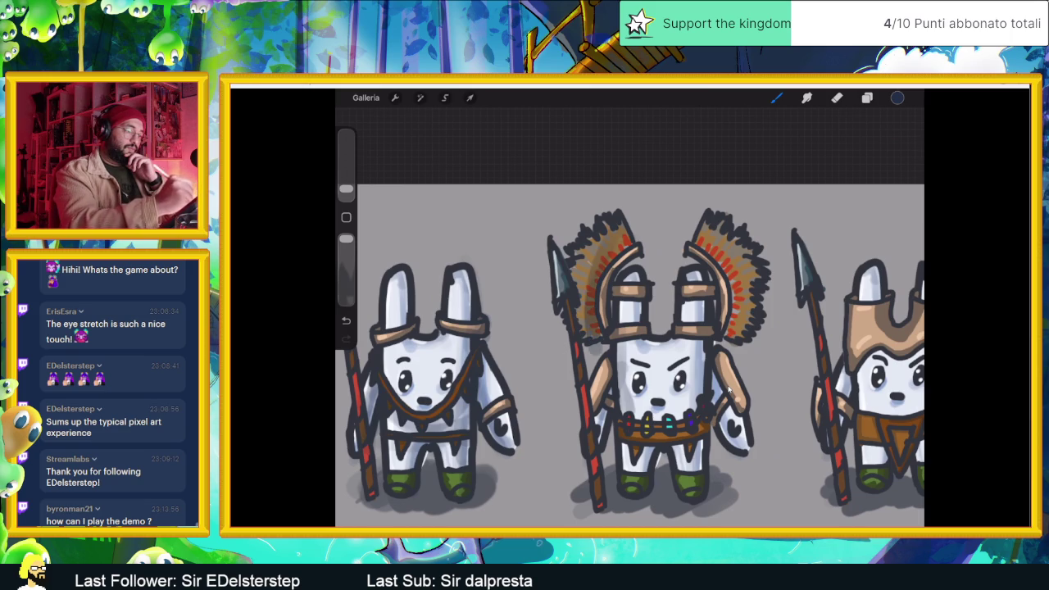
{"action": "left_click_drag", "start_coordinate": [624, 244], "coordinate": [593, 293]}
{"action": "left_click_drag", "start_coordinate": [602, 309], "coordinate": [595, 322]}
{"action": "left_click_drag", "start_coordinate": [698, 246], "coordinate": [736, 336]}
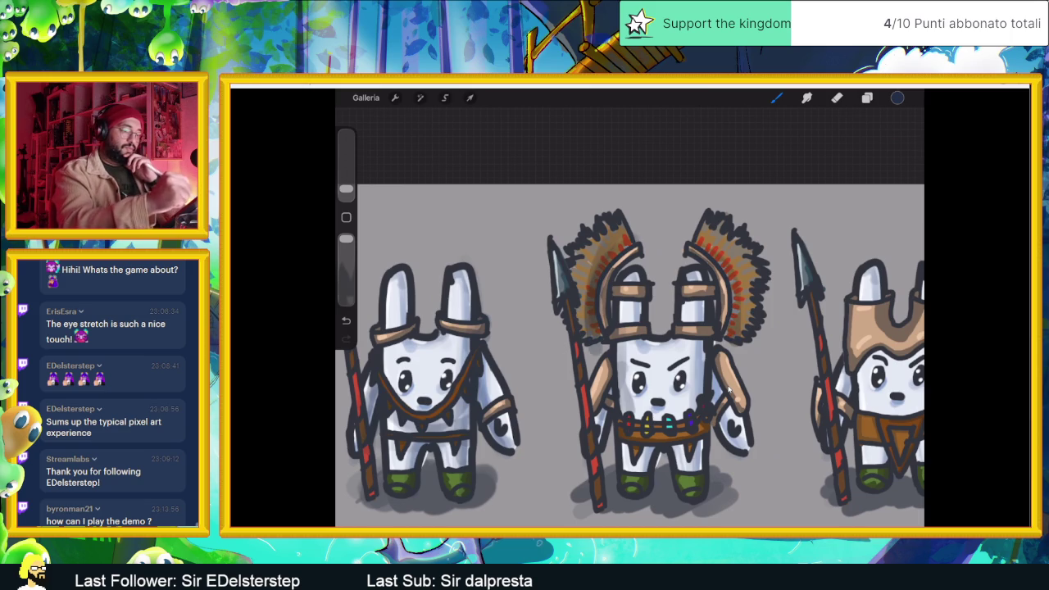
{"action": "left_click_drag", "start_coordinate": [719, 272], "coordinate": [725, 317]}
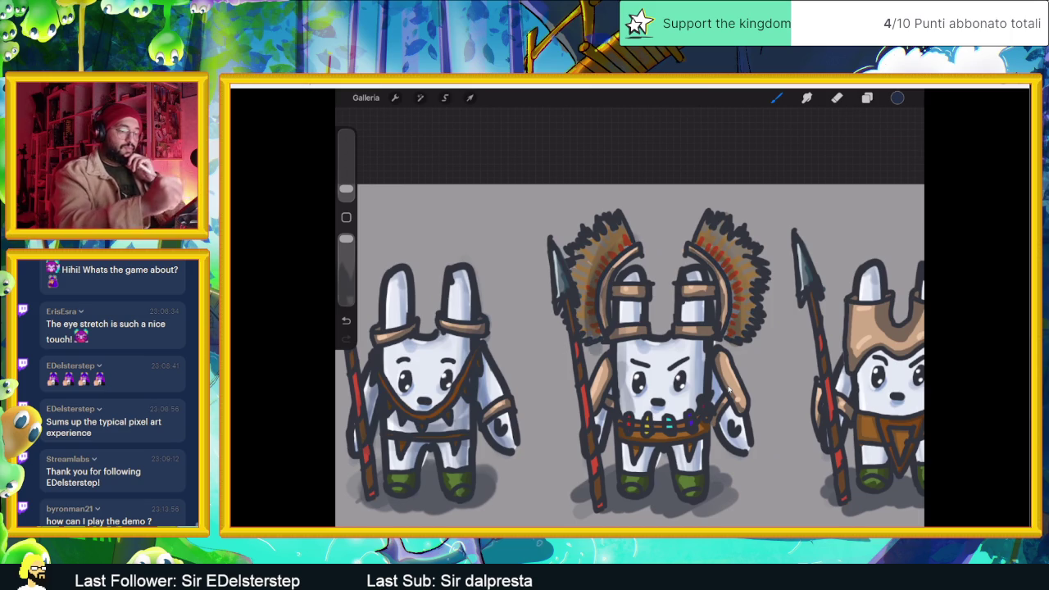
{"action": "left_click_drag", "start_coordinate": [718, 384], "coordinate": [736, 426]}
{"action": "left_click_drag", "start_coordinate": [715, 379], "coordinate": [719, 403]}
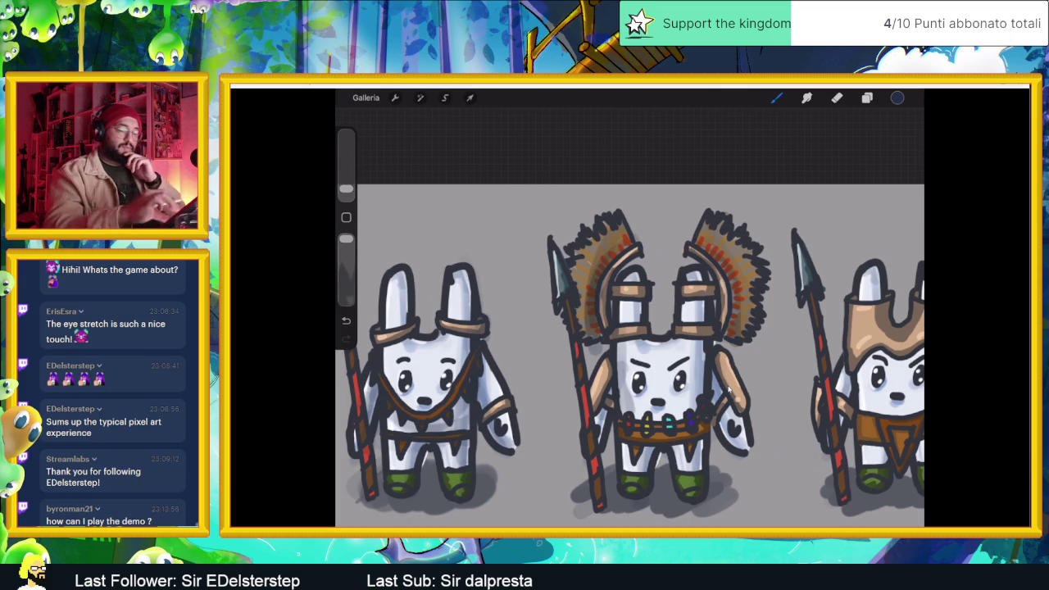
Step: Shade the right warrior's helmet, arm and both sides
{"action": "scroll", "coordinate": [727, 390], "scroll_direction": "right", "scroll_amount": 3}
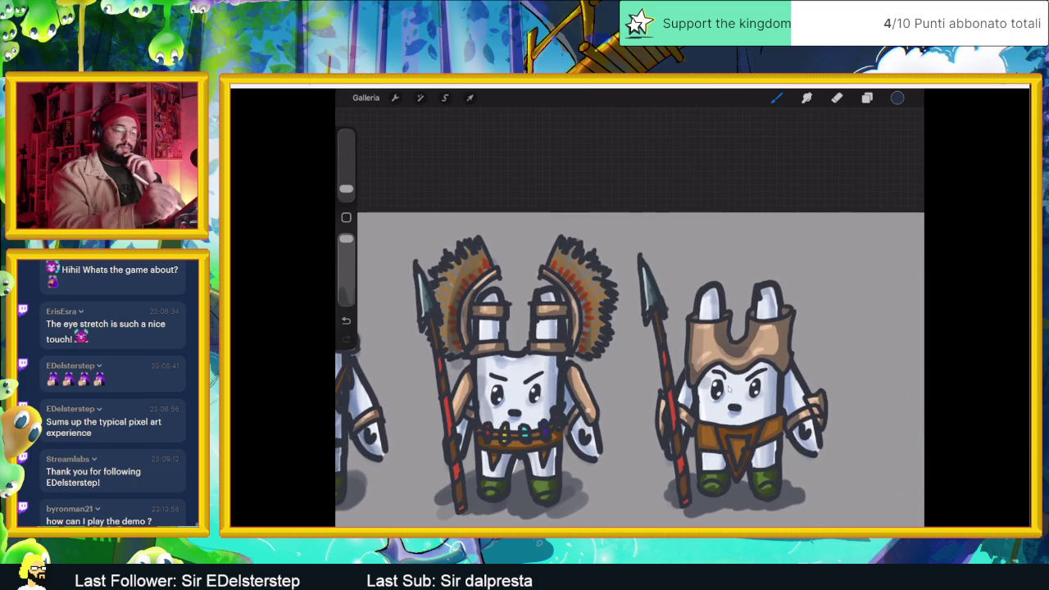
{"action": "left_click_drag", "start_coordinate": [780, 328], "coordinate": [771, 467]}
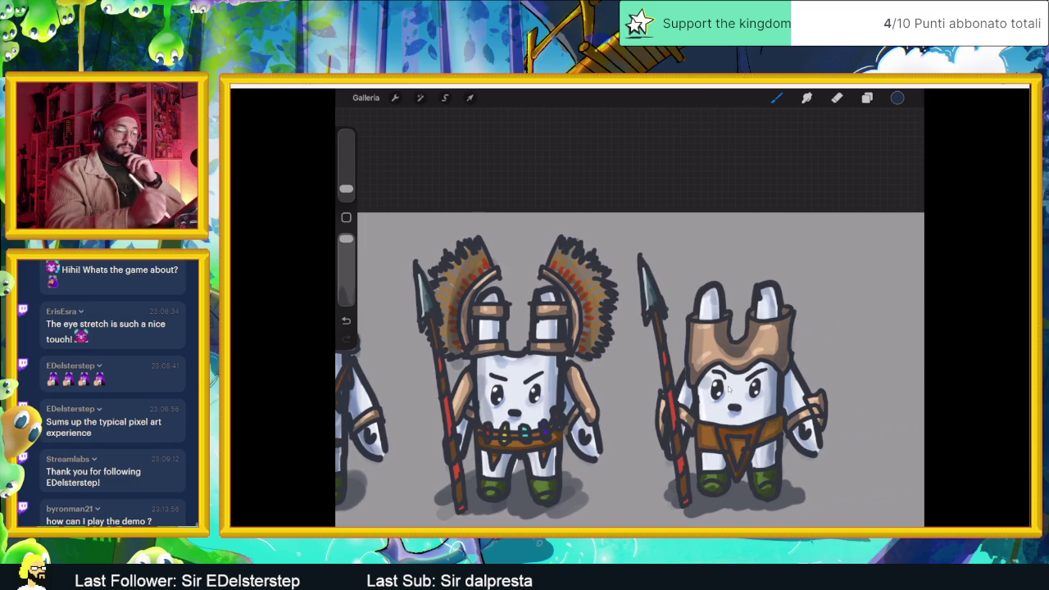
{"action": "left_click_drag", "start_coordinate": [788, 394], "coordinate": [813, 451]}
{"action": "left_click_drag", "start_coordinate": [796, 384], "coordinate": [815, 435]}
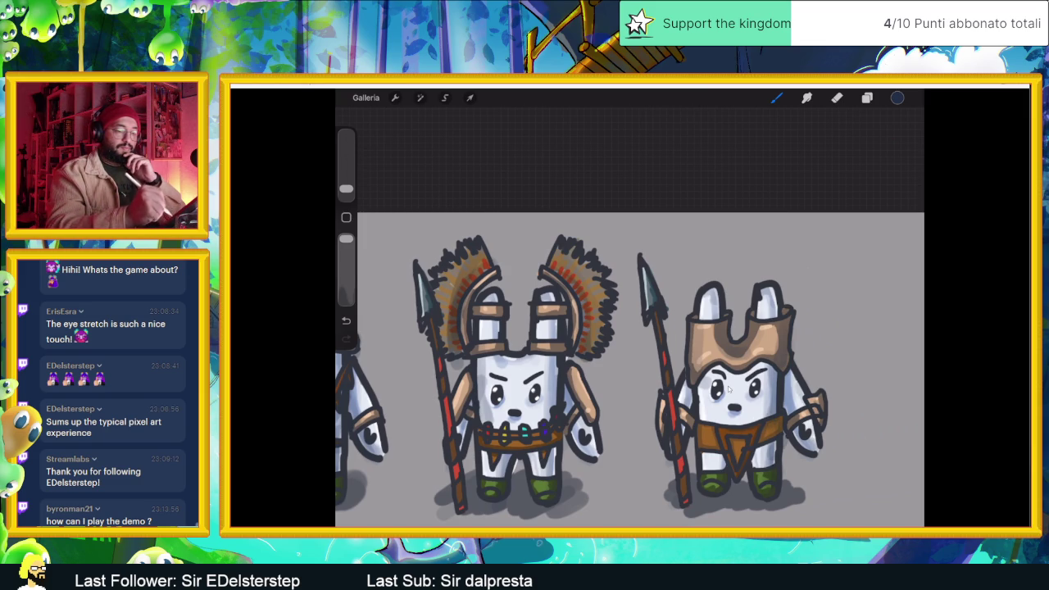
{"action": "mouse_move", "coordinate": [688, 388]}
{"action": "left_mouse_down"}
{"action": "mouse_move", "coordinate": [688, 425]}
{"action": "mouse_move", "coordinate": [705, 421]}
{"action": "mouse_move", "coordinate": [709, 470]}
{"action": "left_mouse_up"}
{"action": "scroll", "coordinate": [728, 390], "scroll_direction": "down", "scroll_amount": 5}
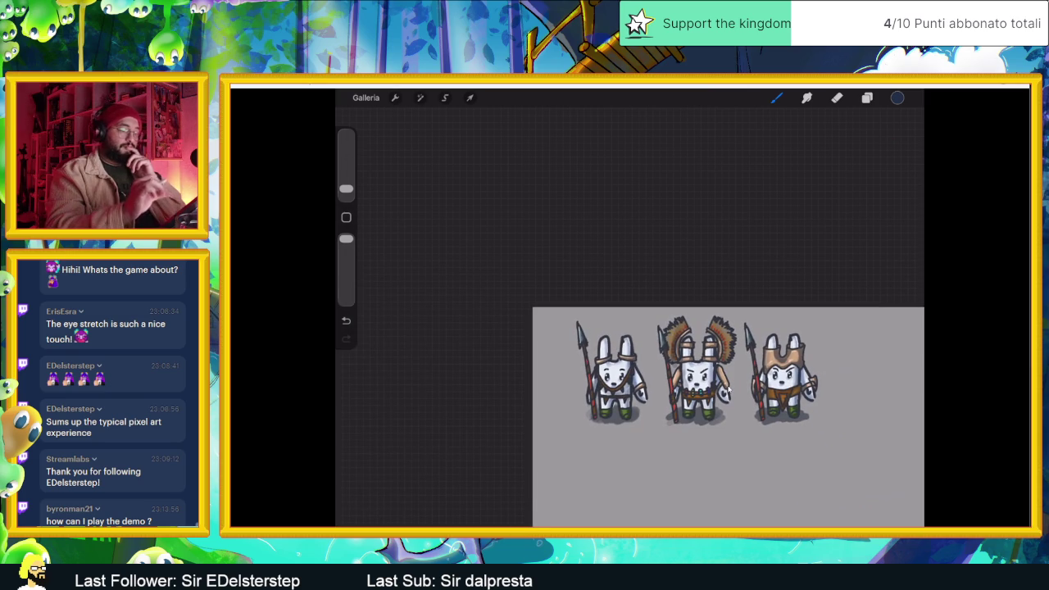
Step: Pick a fully saturated, bright orange in the colour picker
{"action": "scroll", "coordinate": [726, 390], "scroll_direction": "up", "scroll_amount": 3}
{"action": "left_click", "coordinate": [897, 97]}
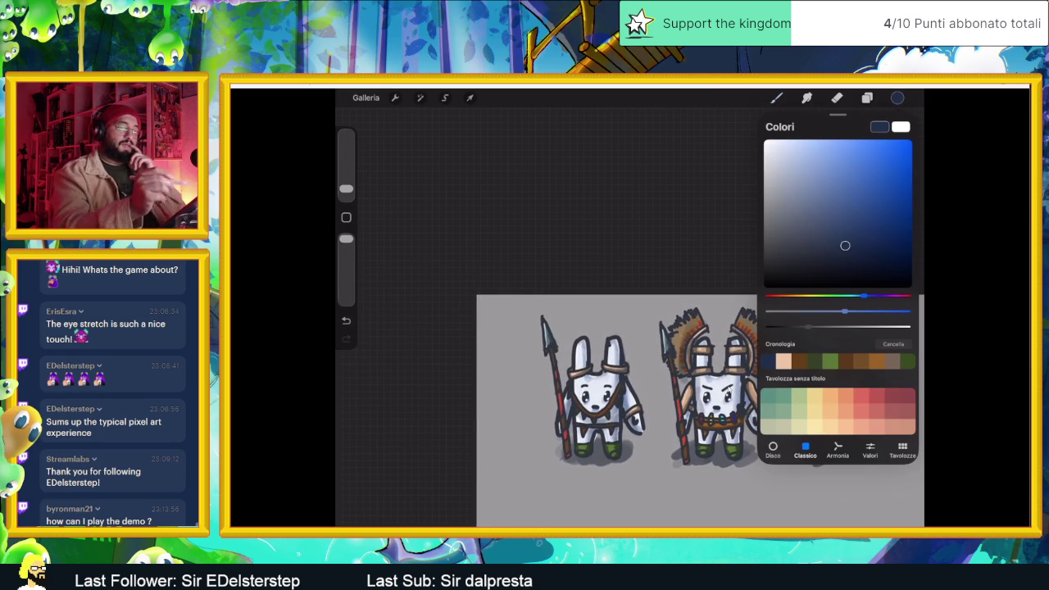
{"action": "left_click", "coordinate": [867, 97]}
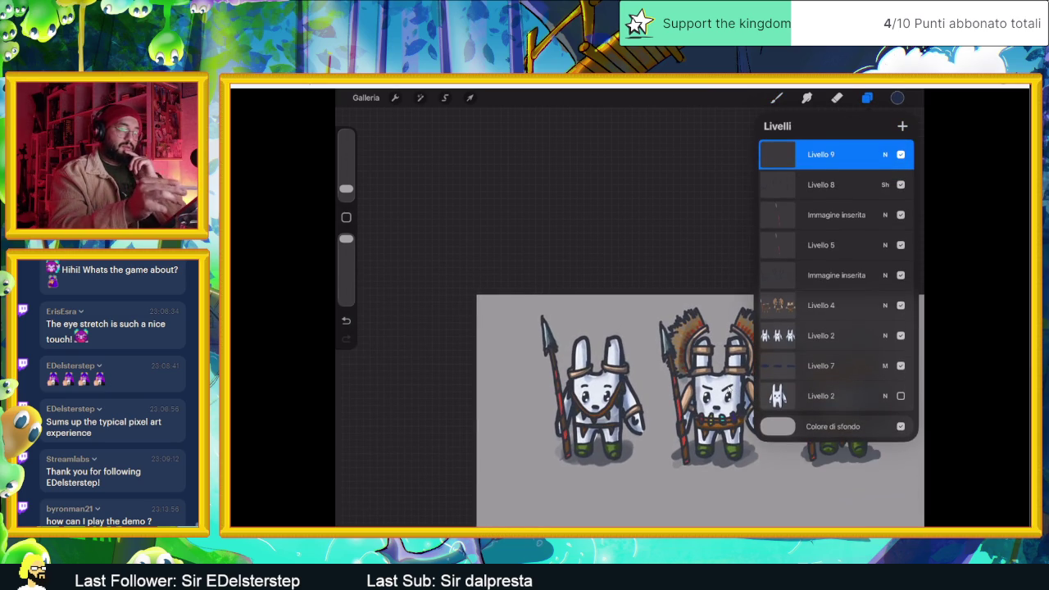
{"action": "left_click", "coordinate": [897, 97]}
{"action": "left_click", "coordinate": [809, 295]}
{"action": "left_click_drag", "start_coordinate": [817, 176], "coordinate": [814, 140]}
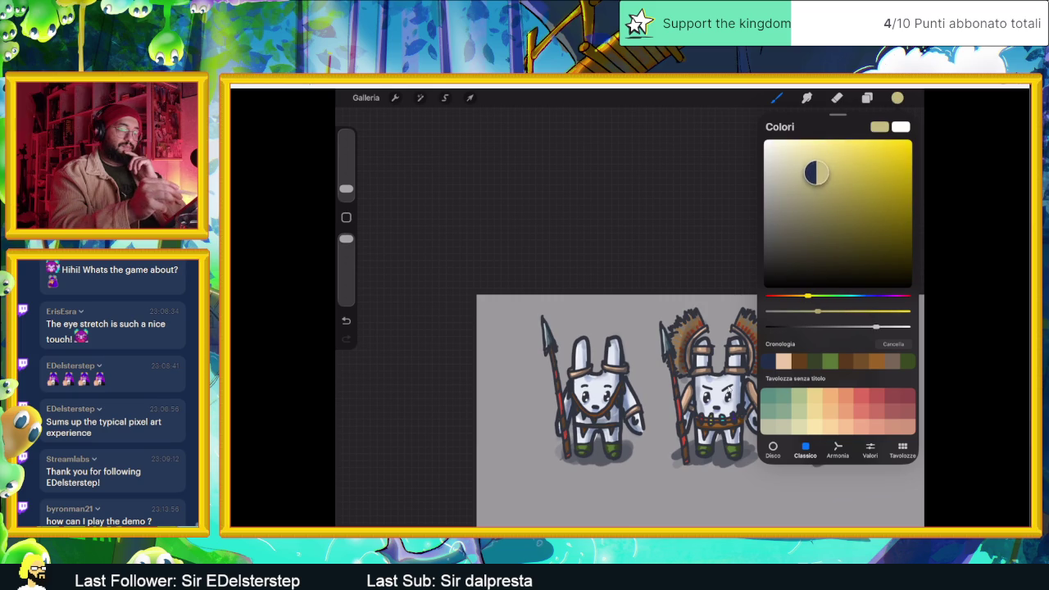
{"action": "left_click_drag", "start_coordinate": [807, 295], "coordinate": [798, 295]}
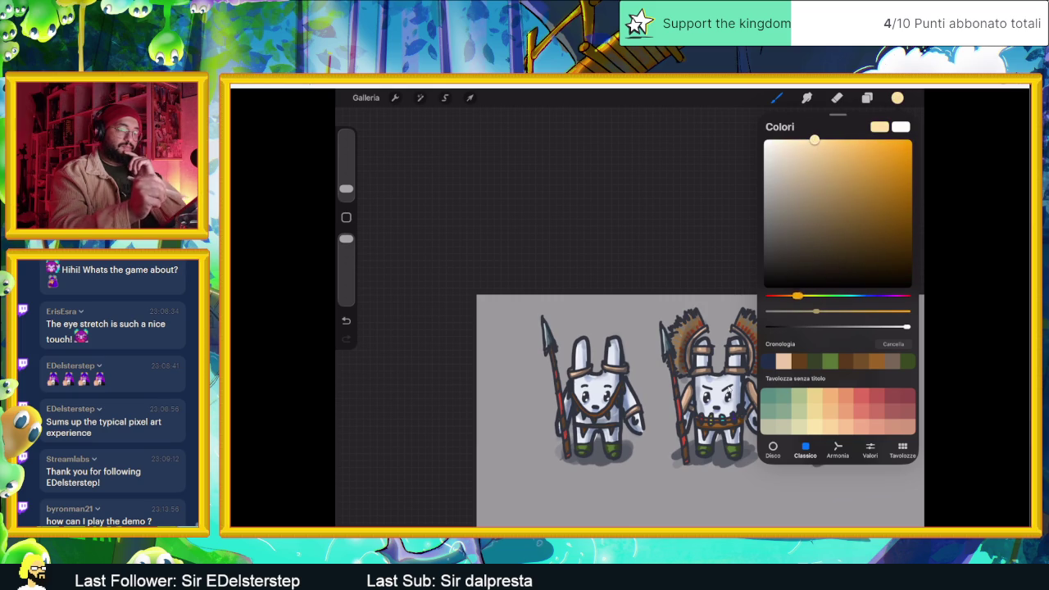
{"action": "left_click_drag", "start_coordinate": [815, 140], "coordinate": [903, 140]}
{"action": "left_click_drag", "start_coordinate": [797, 295], "coordinate": [791, 295]}
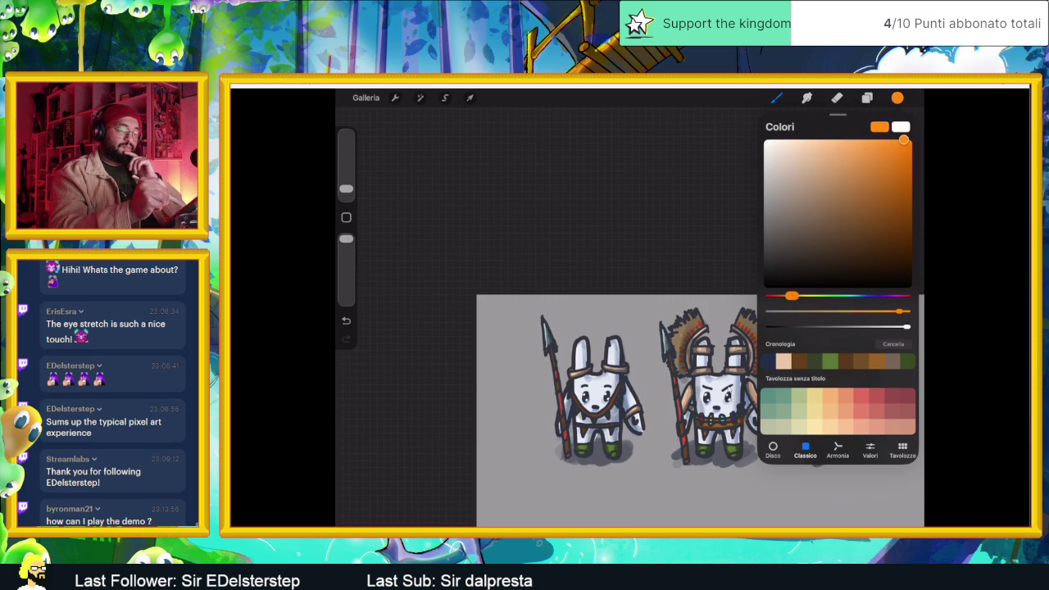
Step: Set Livello 9's blend mode to Colore scherma
{"action": "left_click", "coordinate": [867, 97]}
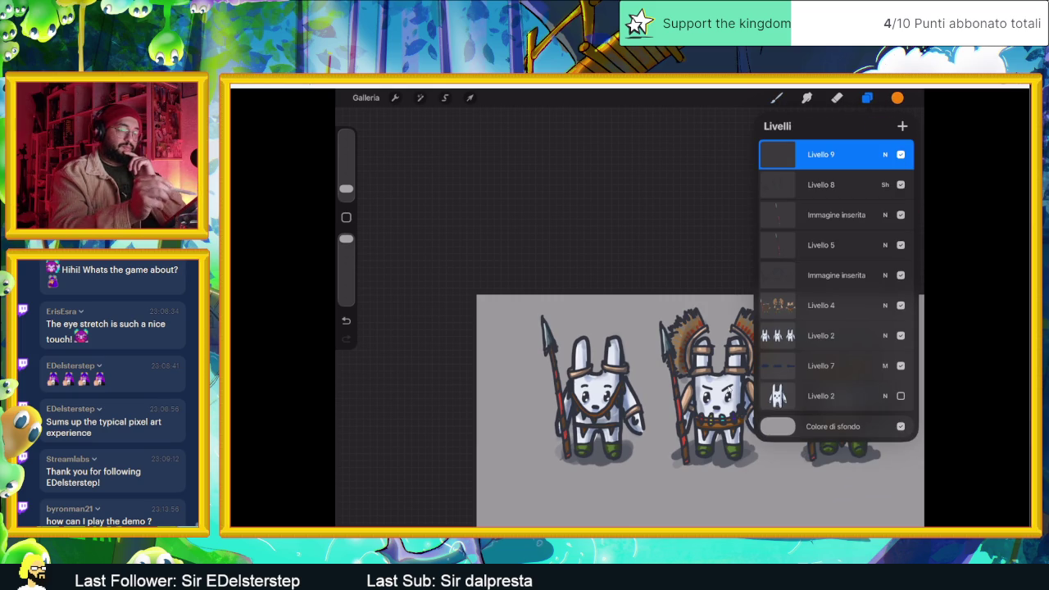
{"action": "left_click", "coordinate": [885, 154]}
{"action": "scroll", "coordinate": [836, 279], "scroll_direction": "up", "scroll_amount": 2}
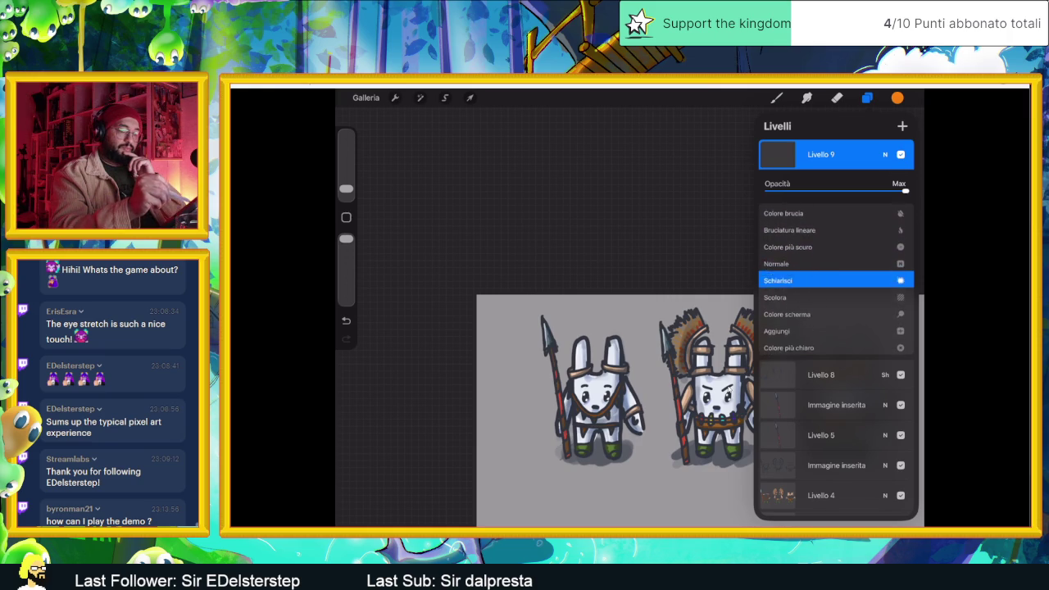
{"action": "scroll", "coordinate": [836, 277], "scroll_direction": "down", "scroll_amount": 5}
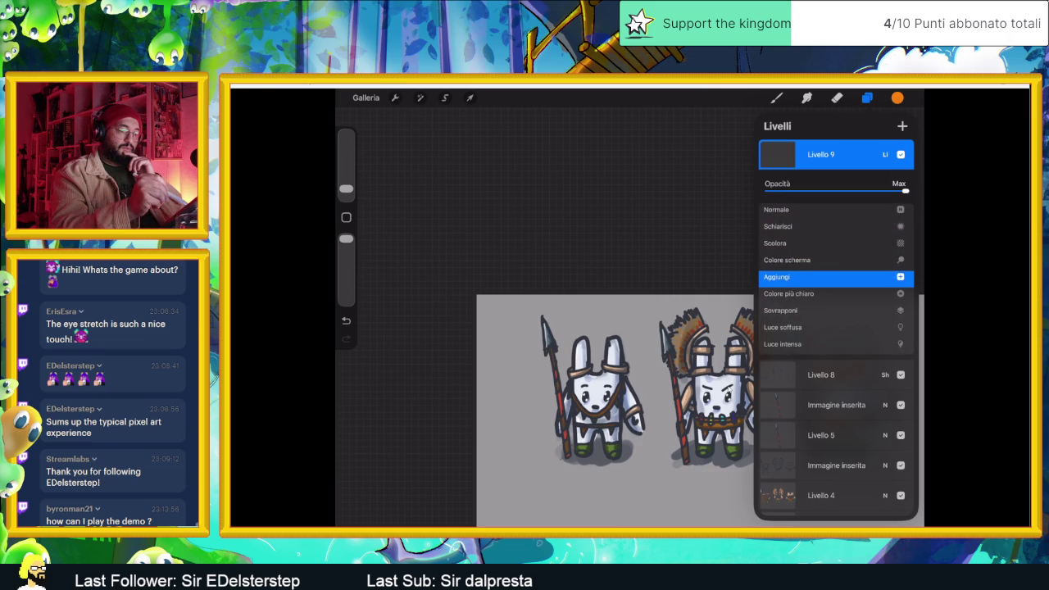
{"action": "left_click", "coordinate": [787, 261]}
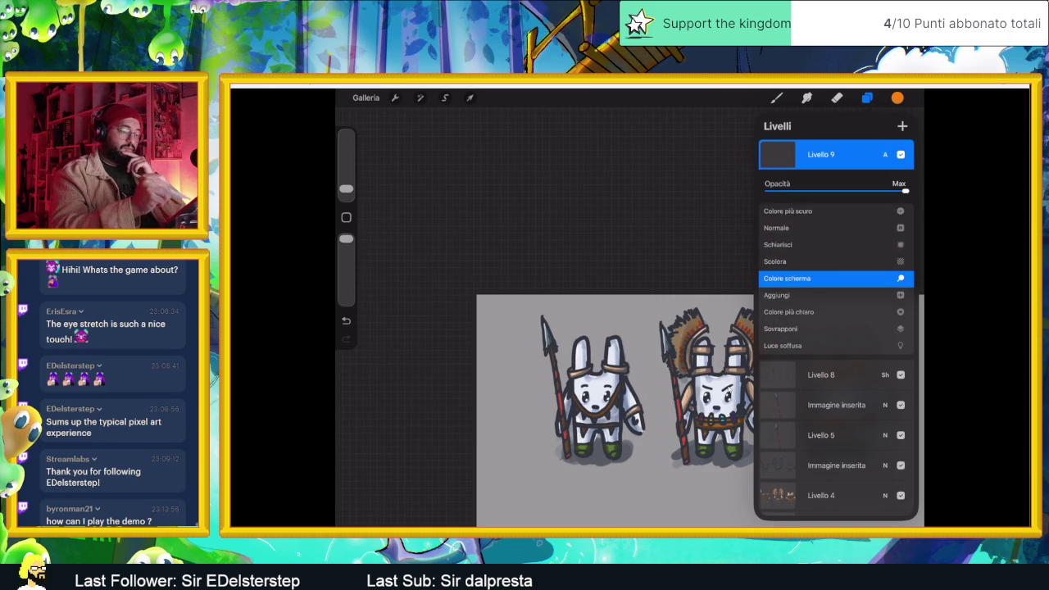
{"action": "left_click", "coordinate": [884, 154]}
{"action": "left_click", "coordinate": [867, 98]}
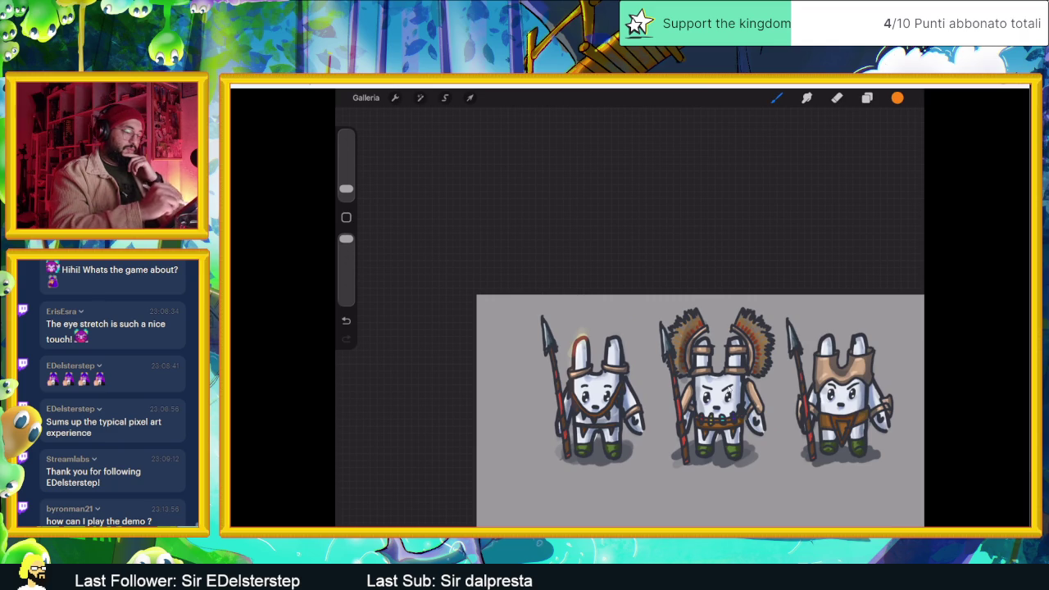
Step: Paint an orange glow along the middle warrior's spear, undoing the second stroke
{"action": "left_click_drag", "start_coordinate": [659, 328], "coordinate": [663, 363]}
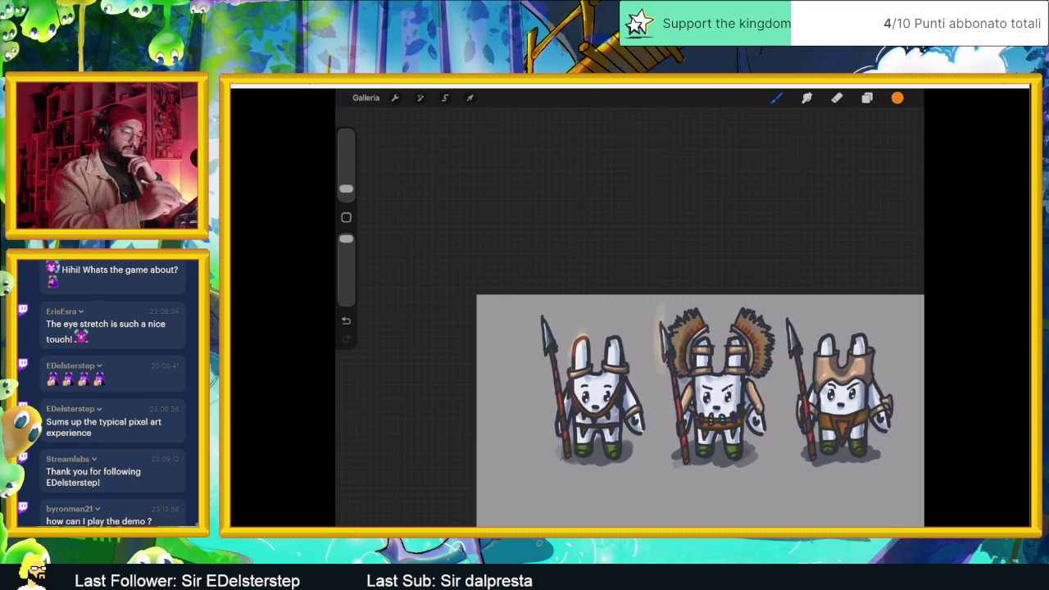
{"action": "left_click_drag", "start_coordinate": [659, 320], "coordinate": [666, 367]}
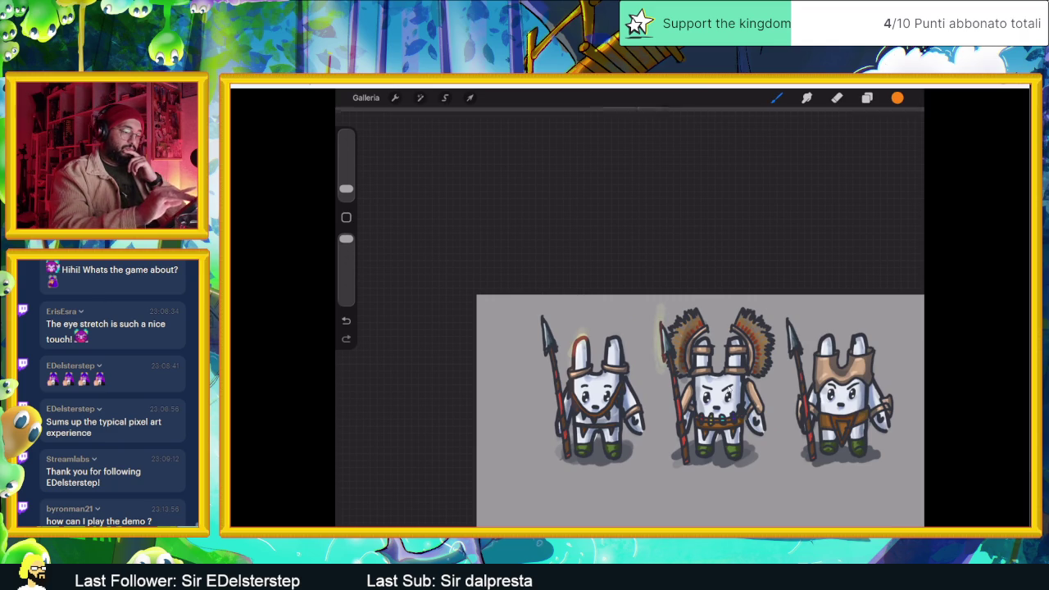
{"action": "key", "text": "ctrl+z"}
{"action": "key", "text": "ctrl+z"}
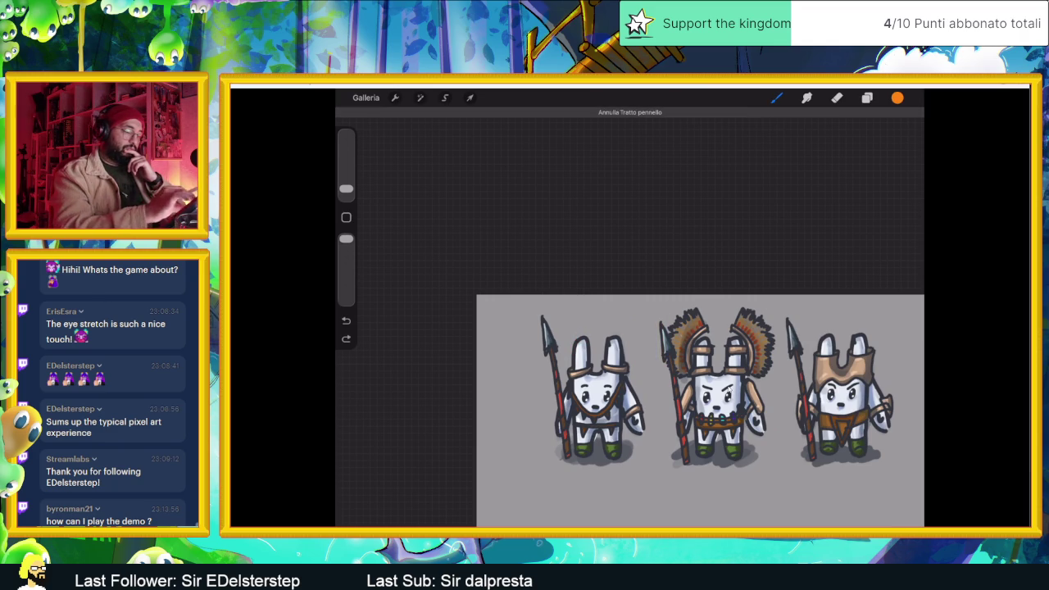
Step: Undo a stray mark near the middle warrior's leg and zoom out to the full canvas
{"action": "scroll", "coordinate": [727, 390], "scroll_direction": "up", "scroll_amount": 3}
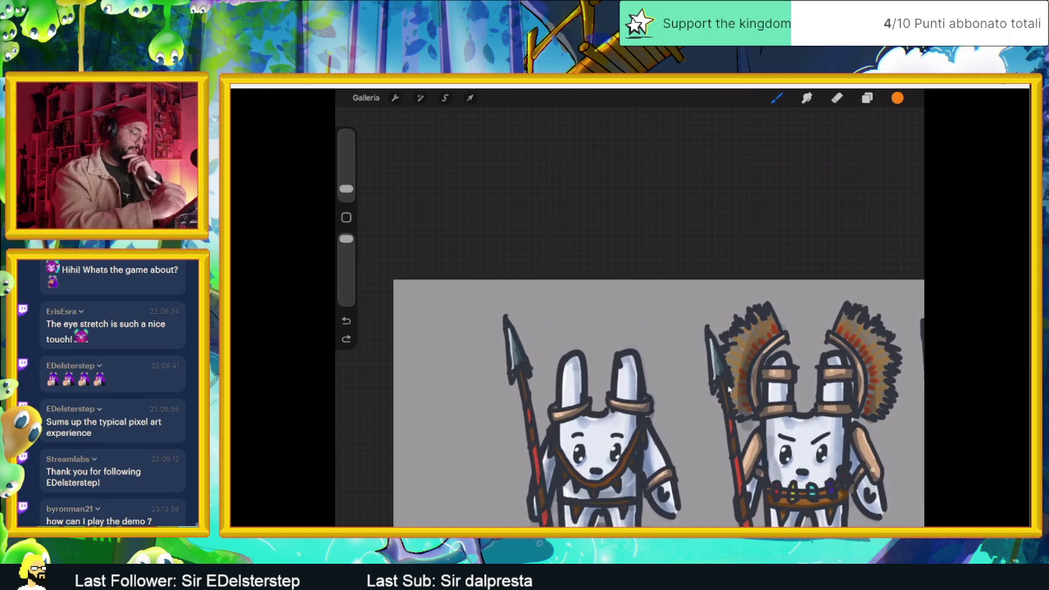
{"action": "scroll", "coordinate": [728, 390], "scroll_direction": "down", "scroll_amount": 3}
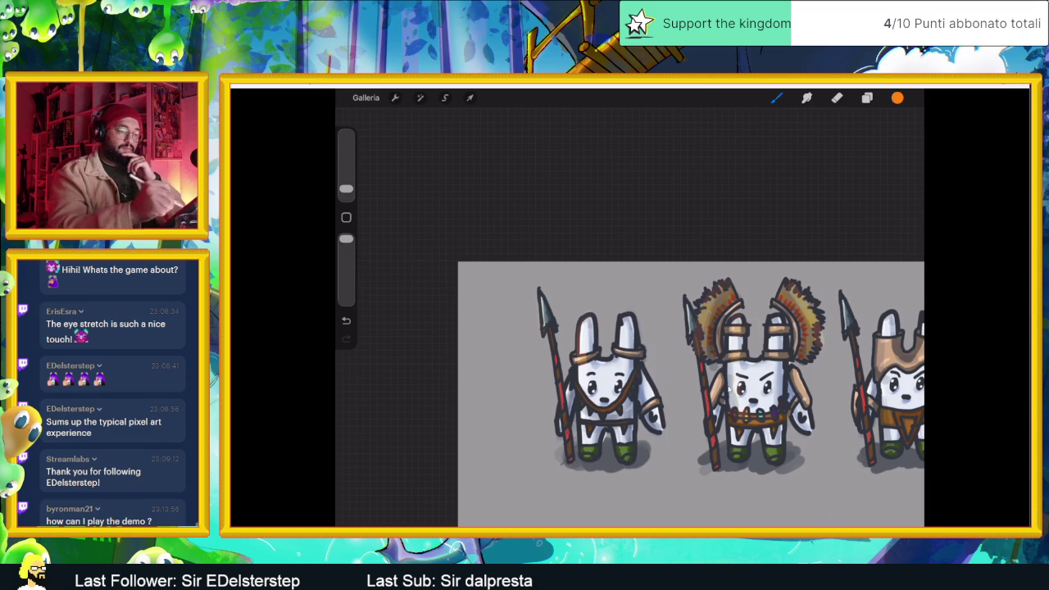
{"action": "scroll", "coordinate": [728, 389], "scroll_direction": "right", "scroll_amount": 5}
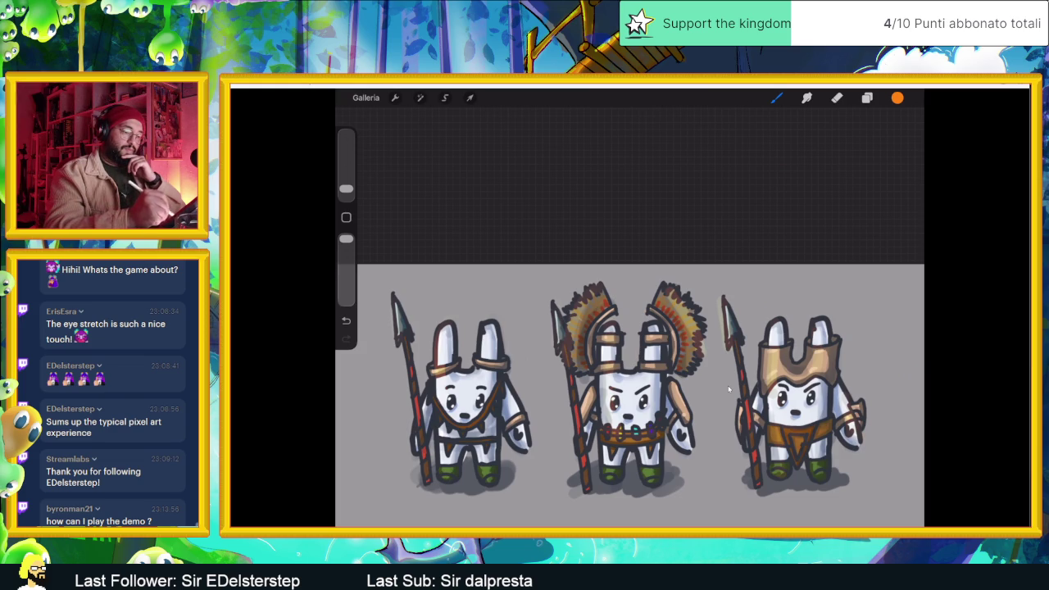
{"action": "scroll", "coordinate": [729, 388], "scroll_direction": "down", "scroll_amount": 2}
{"action": "scroll", "coordinate": [728, 389], "scroll_direction": "up", "scroll_amount": 3}
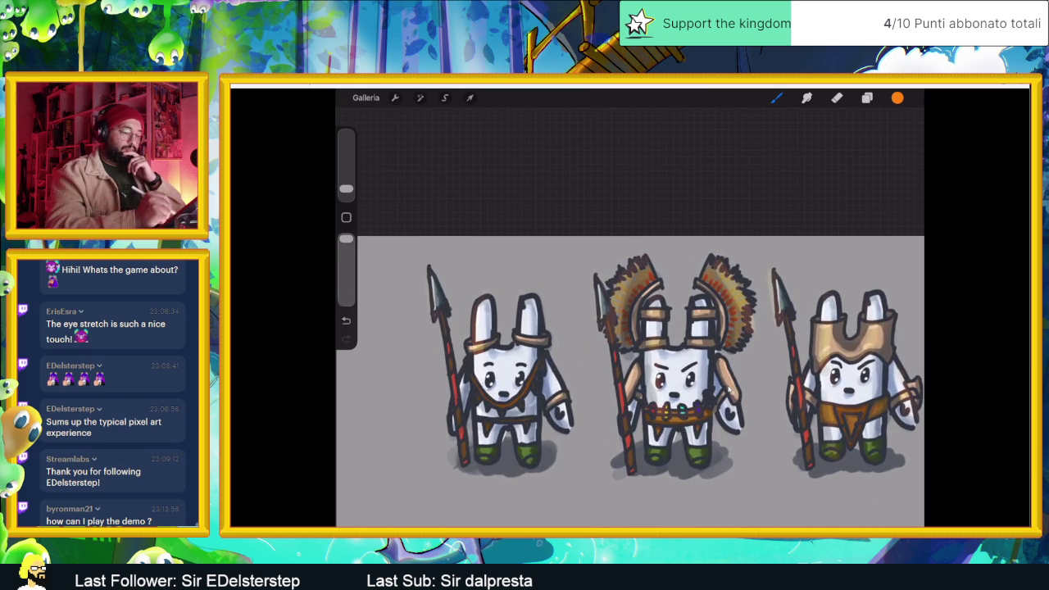
{"action": "key", "text": "ctrl+z"}
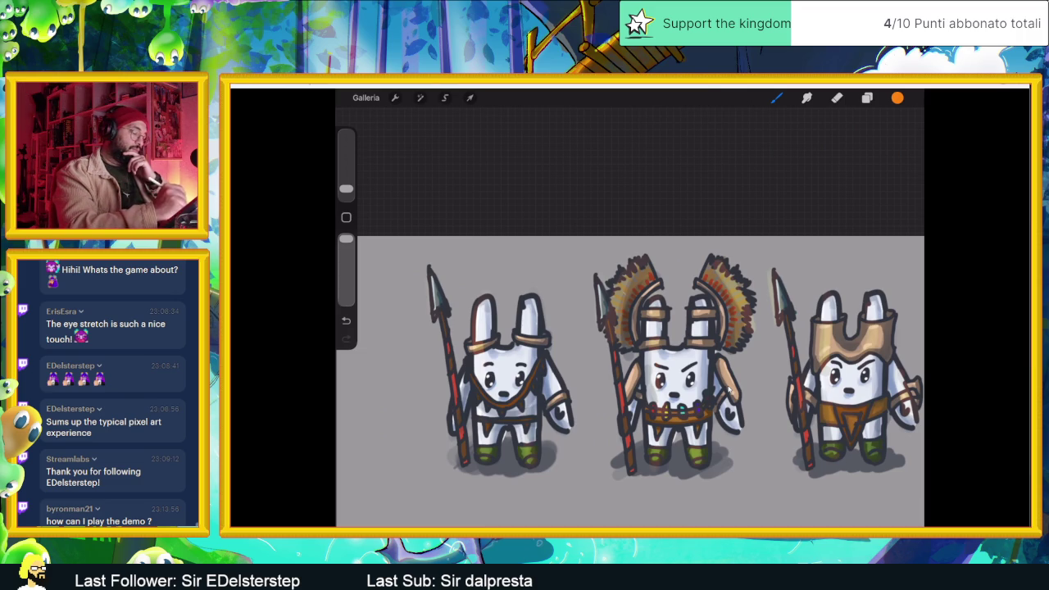
{"action": "scroll", "coordinate": [728, 392], "scroll_direction": "down", "scroll_amount": 2}
{"action": "scroll", "coordinate": [727, 392], "scroll_direction": "up", "scroll_amount": 5}
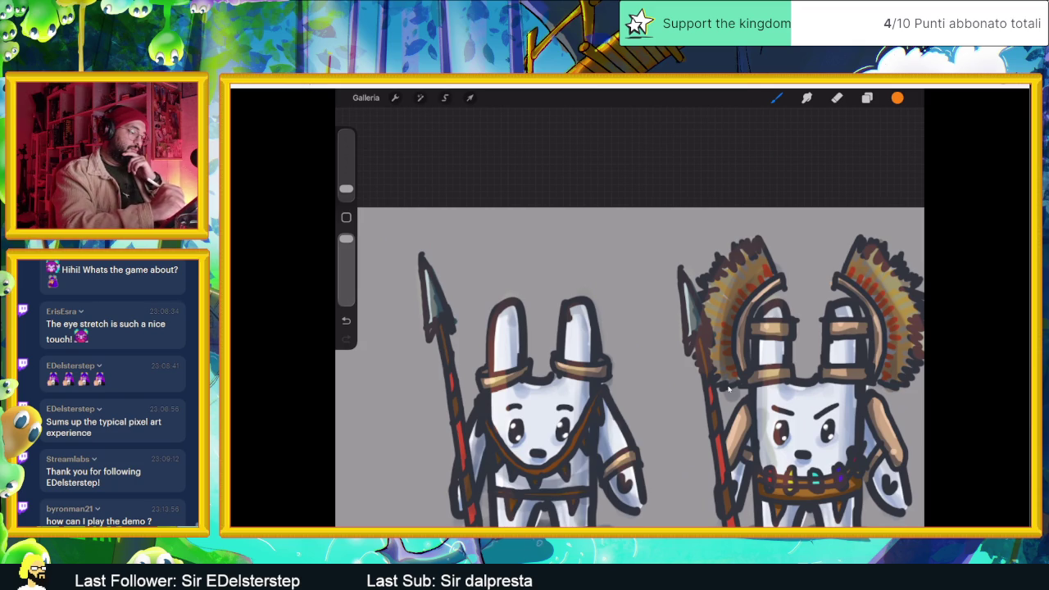
{"action": "scroll", "coordinate": [727, 391], "scroll_direction": "down", "scroll_amount": 3}
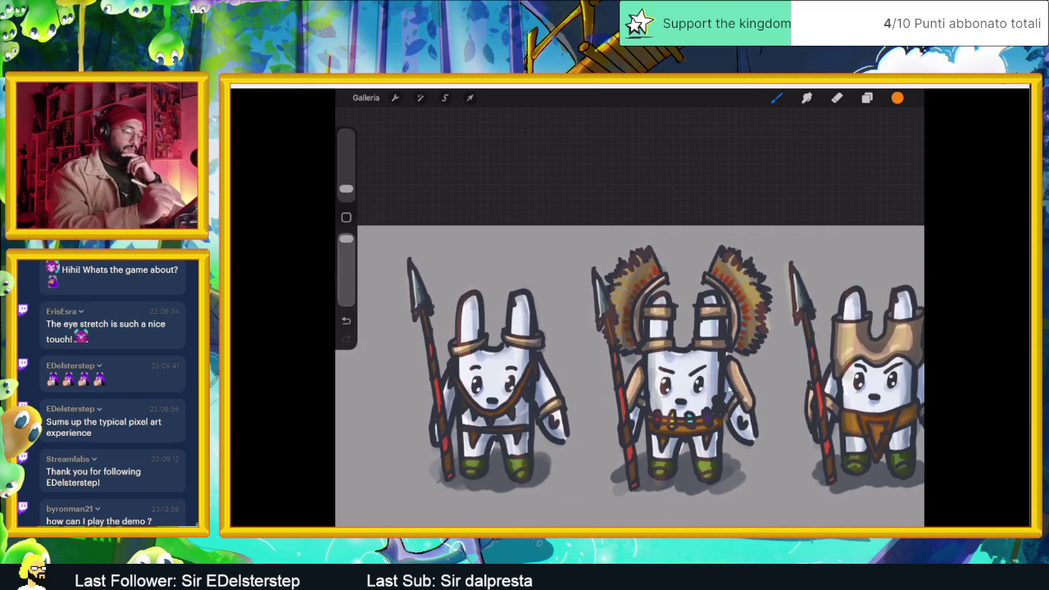
{"action": "scroll", "coordinate": [727, 392], "scroll_direction": "down", "scroll_amount": 2}
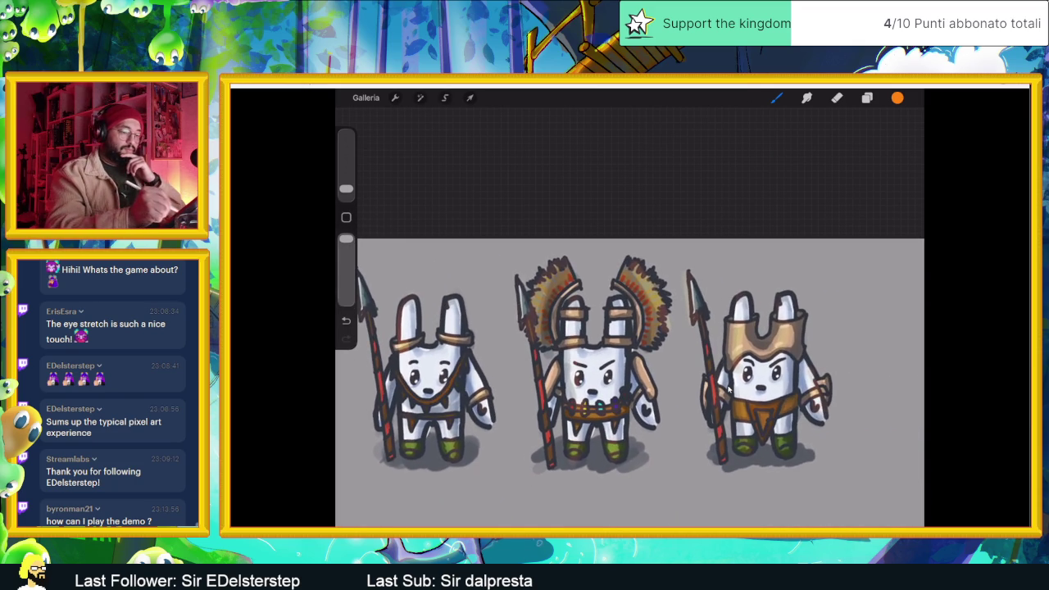
{"action": "scroll", "coordinate": [728, 390], "scroll_direction": "down", "scroll_amount": 3}
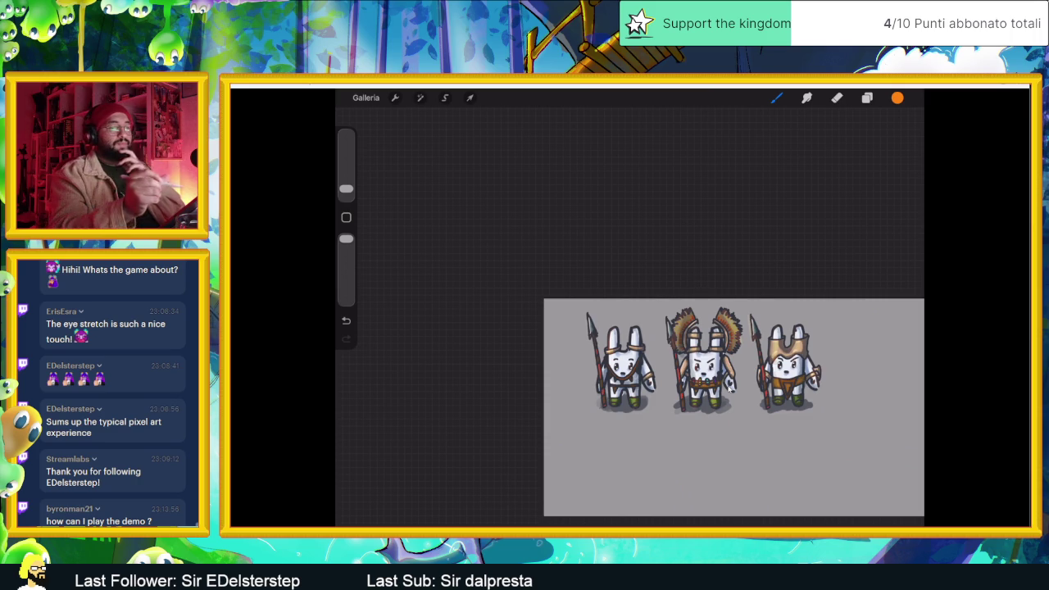
Step: With a soft airbrush, paint orange glow behind the left bunny and the right bunny's head
{"action": "key", "text": "l"}
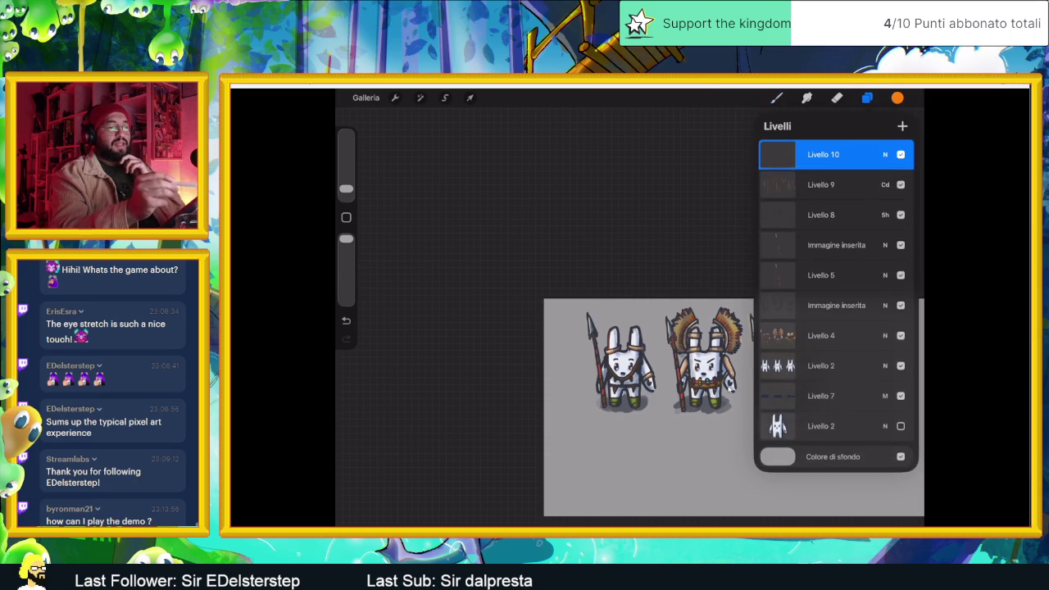
{"action": "key", "text": "c"}
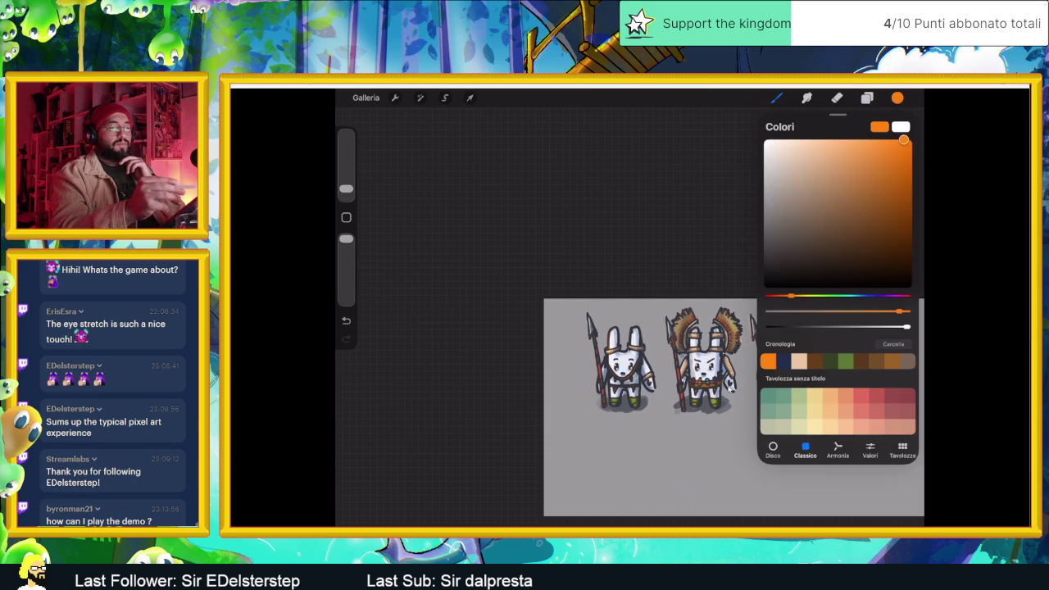
{"action": "key", "text": "b"}
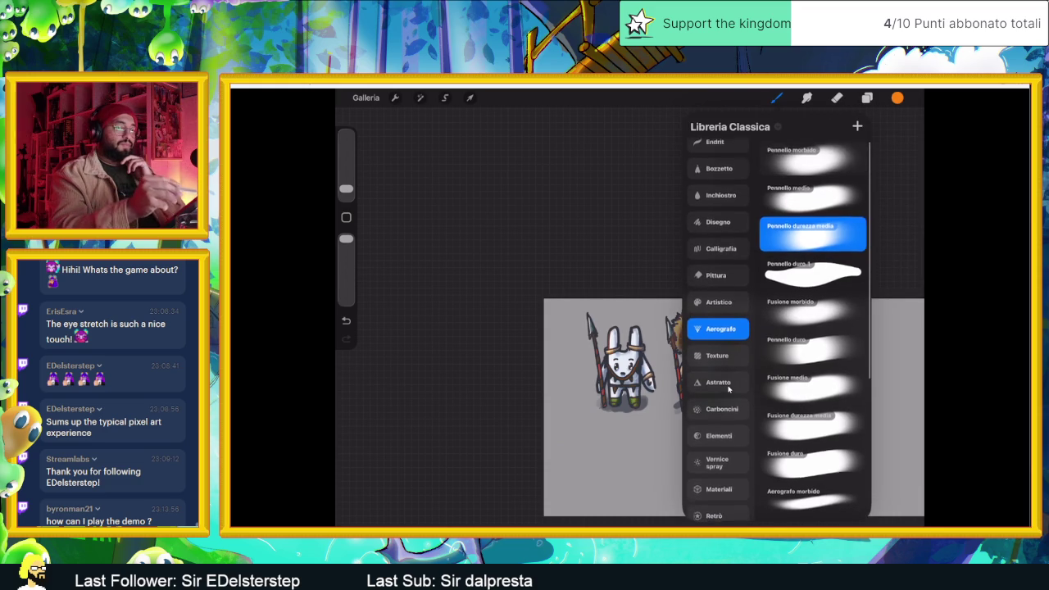
{"action": "left_click", "coordinate": [811, 158]}
{"action": "left_click_drag", "start_coordinate": [346, 175], "coordinate": [345, 176]}
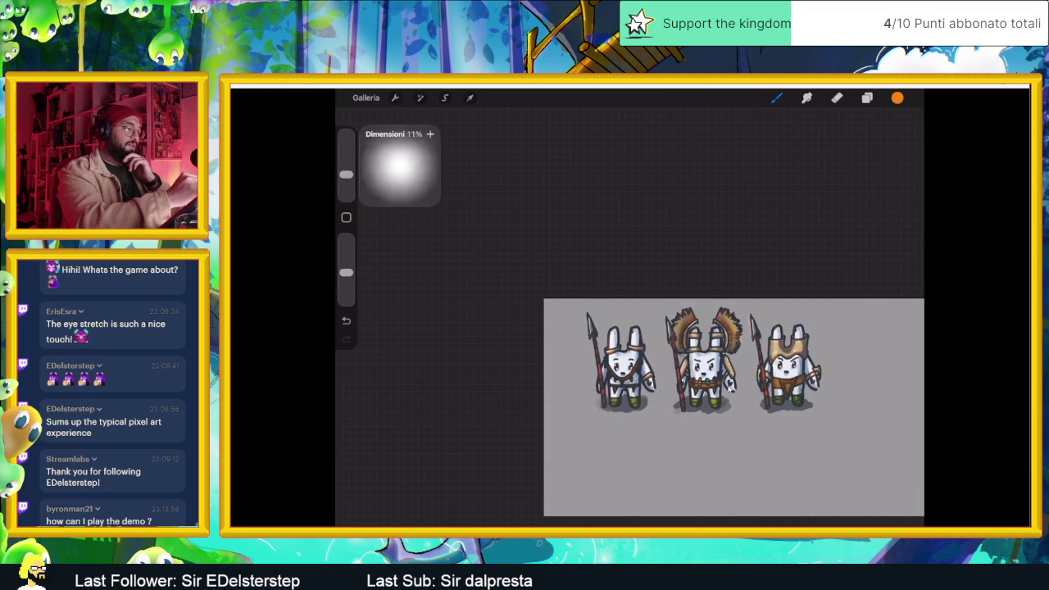
{"action": "left_click_drag", "start_coordinate": [574, 324], "coordinate": [583, 369]}
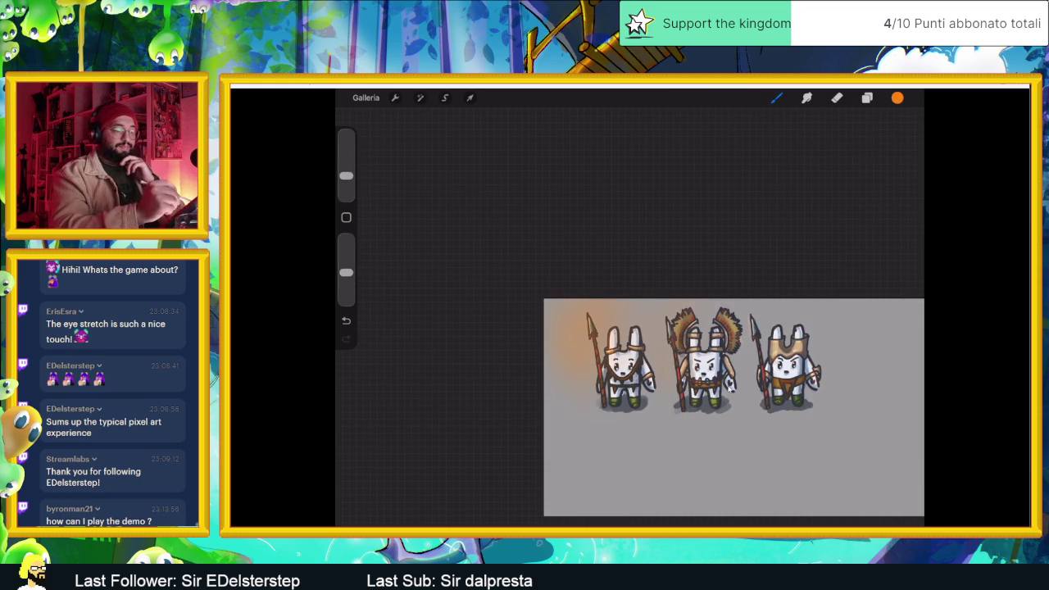
{"action": "left_click_drag", "start_coordinate": [786, 315], "coordinate": [766, 360]}
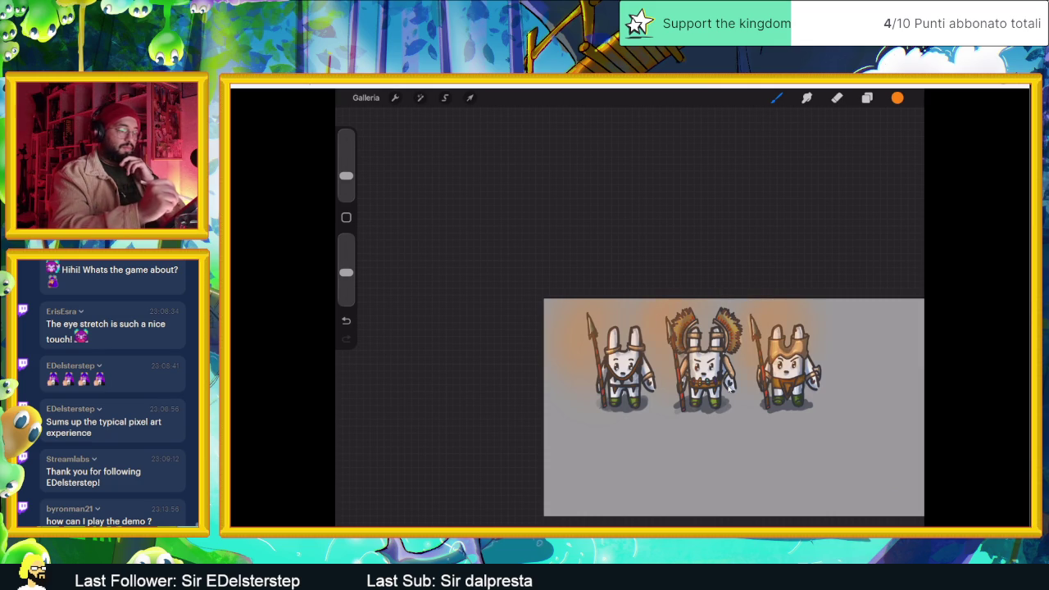
Step: Set the glow layer Livello 10 to Colore scherma blending at 58% opacity
{"action": "left_click", "coordinate": [867, 97]}
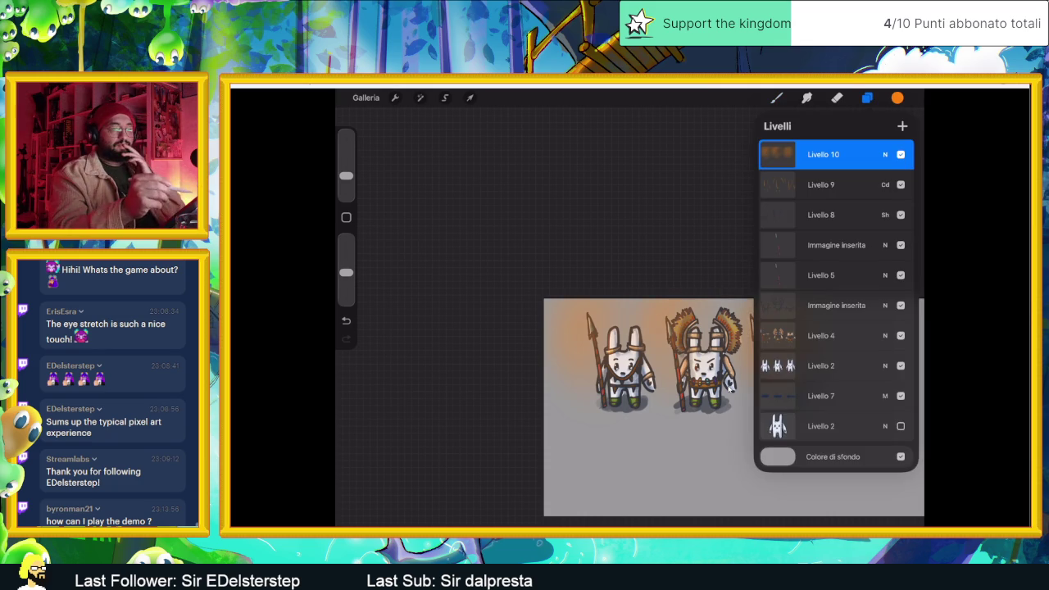
{"action": "left_click", "coordinate": [885, 154]}
{"action": "left_click", "coordinate": [789, 284]}
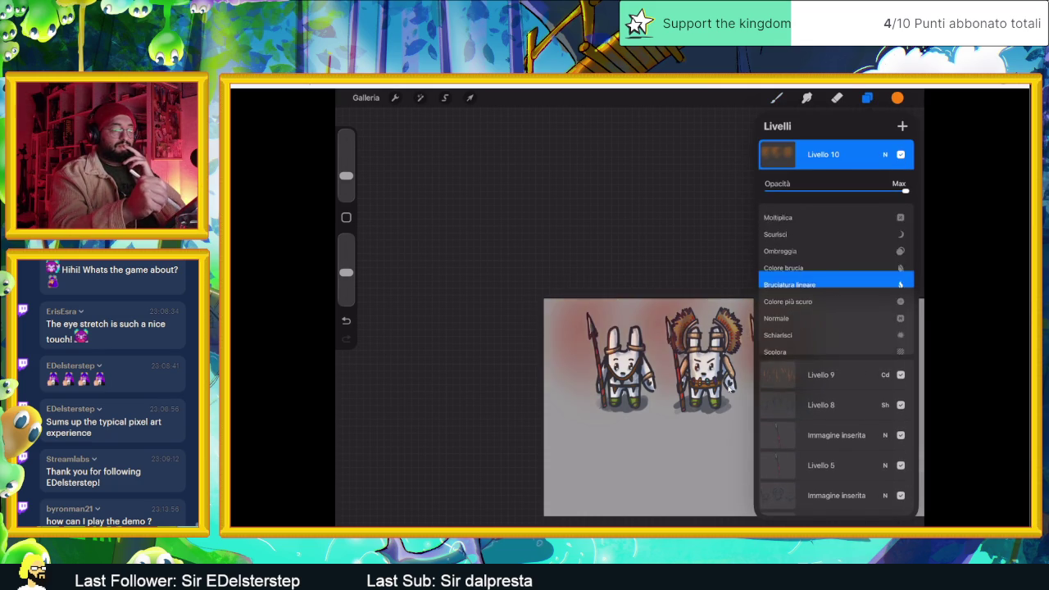
{"action": "scroll", "coordinate": [835, 284], "scroll_direction": "down", "scroll_amount": 1}
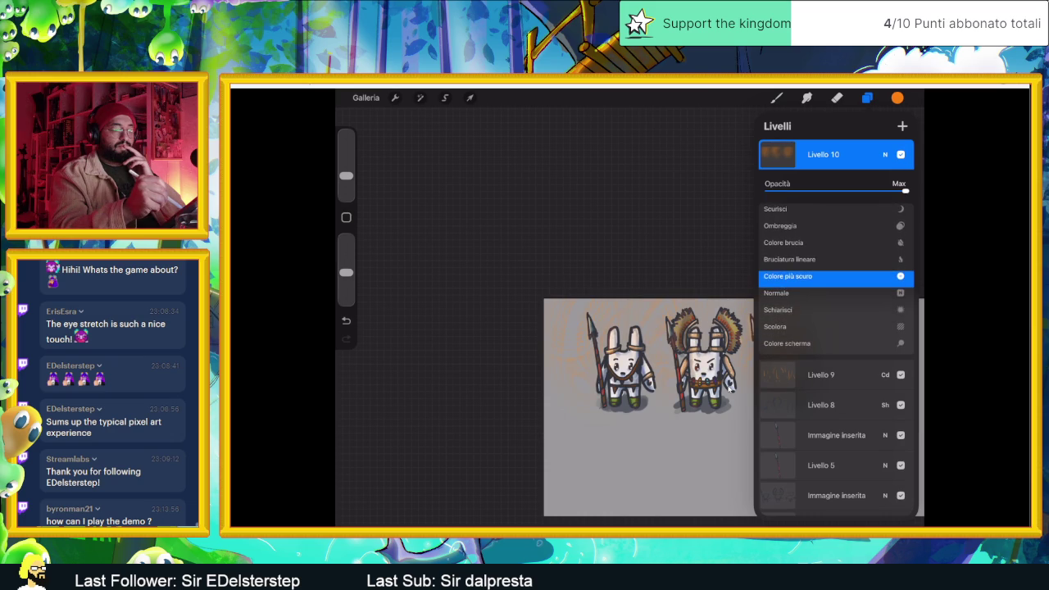
{"action": "scroll", "coordinate": [836, 279], "scroll_direction": "down", "scroll_amount": 1}
{"action": "scroll", "coordinate": [836, 279], "scroll_direction": "down", "scroll_amount": 1}
{"action": "scroll", "coordinate": [835, 278], "scroll_direction": "down", "scroll_amount": 1}
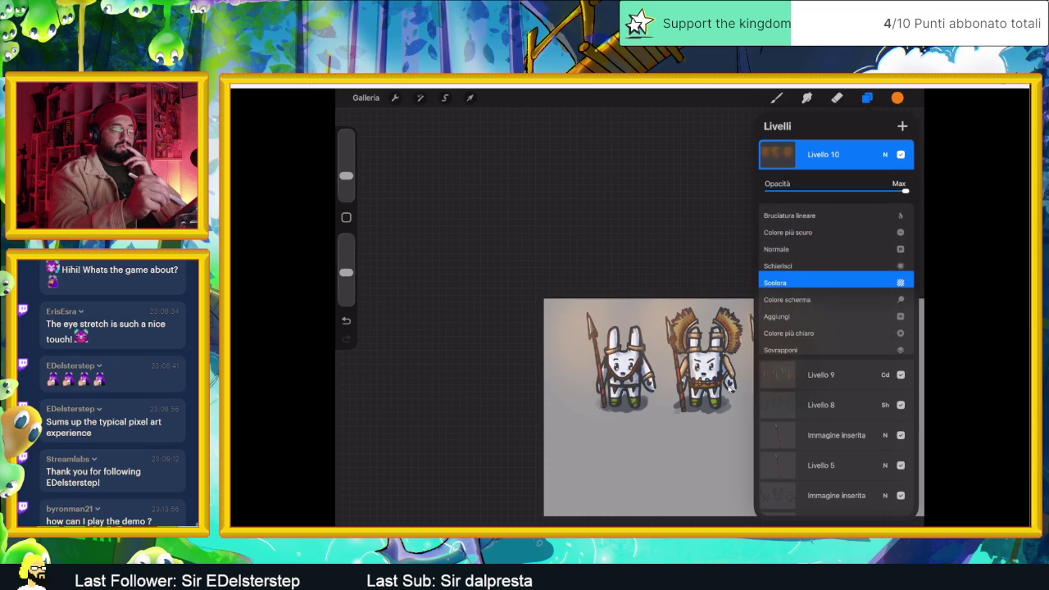
{"action": "scroll", "coordinate": [836, 279], "scroll_direction": "down", "scroll_amount": 1}
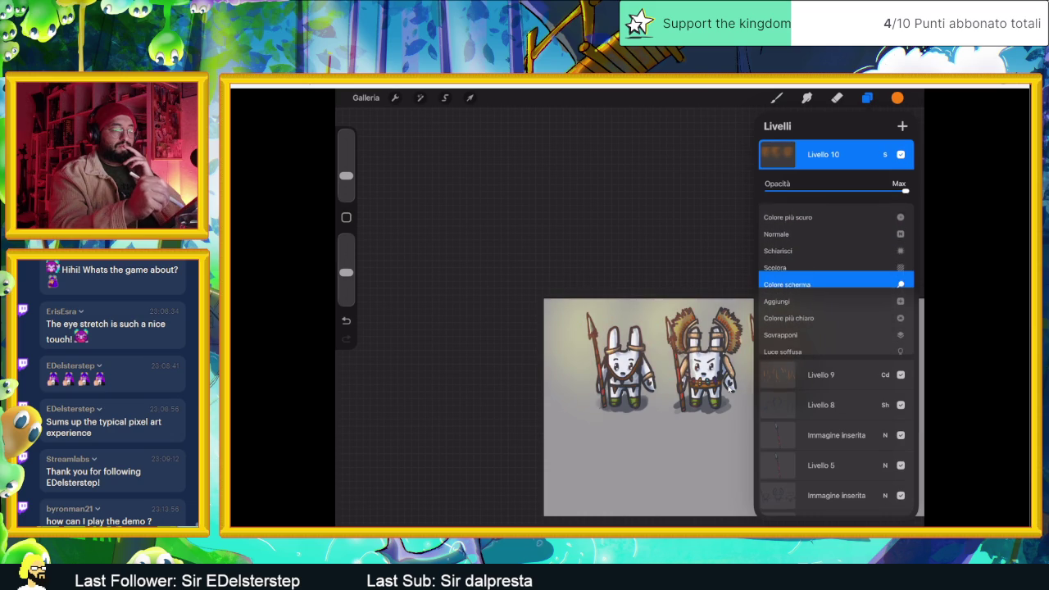
{"action": "scroll", "coordinate": [835, 278], "scroll_direction": "down", "scroll_amount": 1}
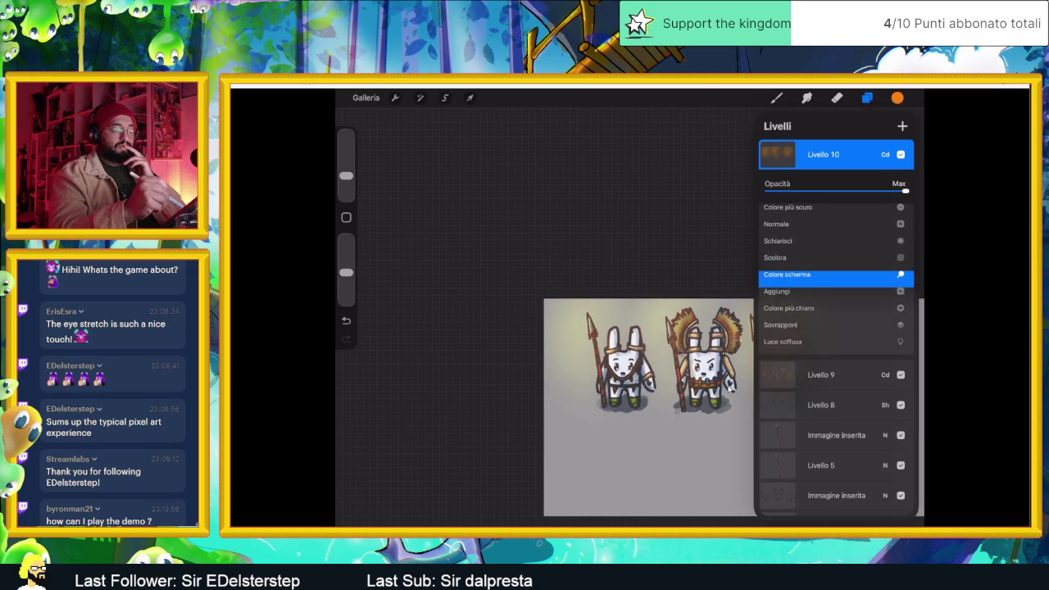
{"action": "scroll", "coordinate": [835, 278], "scroll_direction": "down", "scroll_amount": 2}
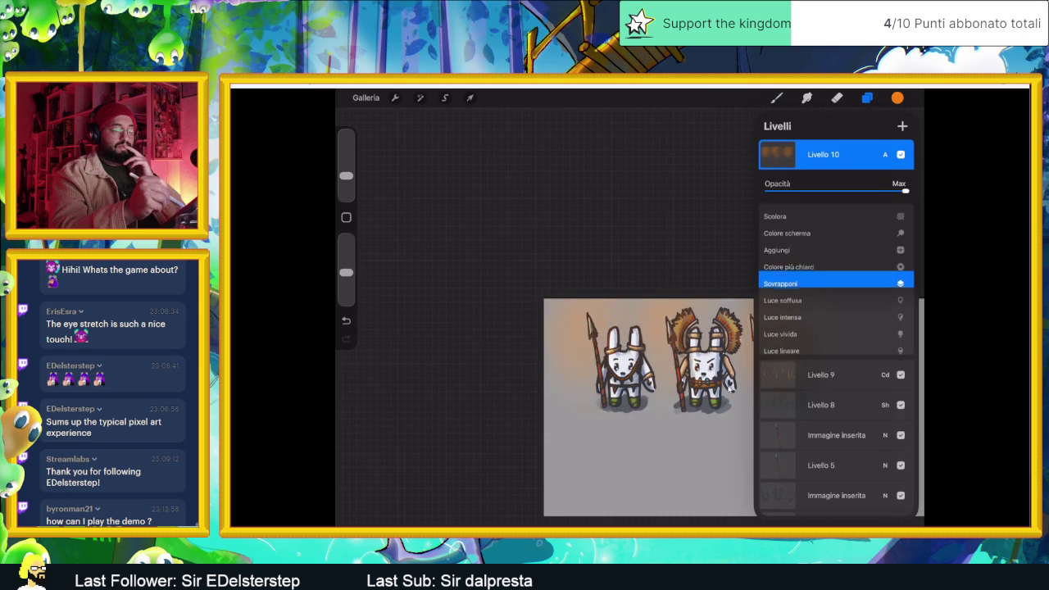
{"action": "scroll", "coordinate": [835, 279], "scroll_direction": "up", "scroll_amount": 2}
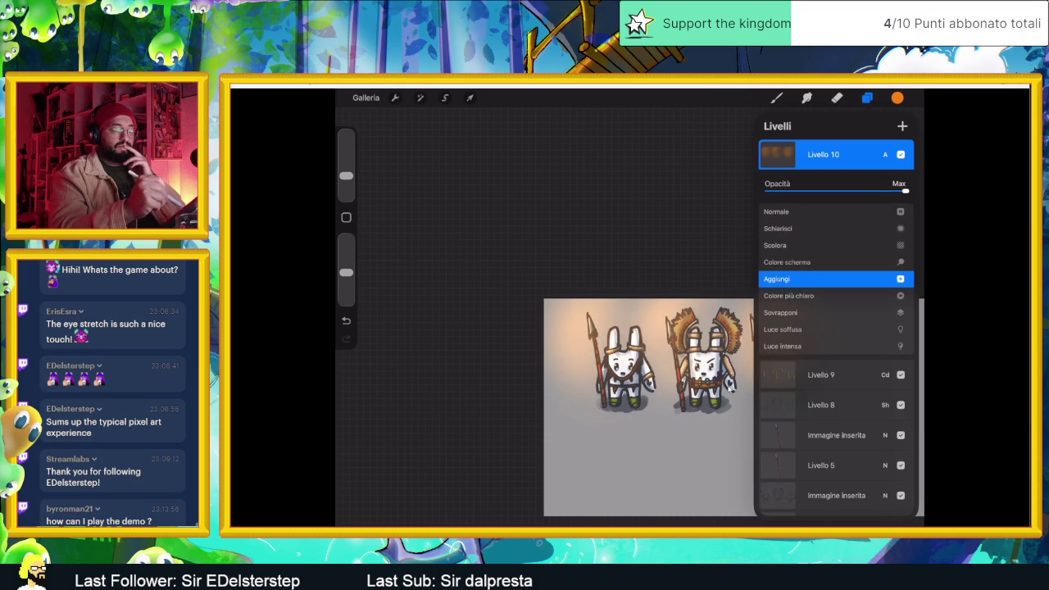
{"action": "left_click_drag", "start_coordinate": [904, 190], "coordinate": [822, 190]}
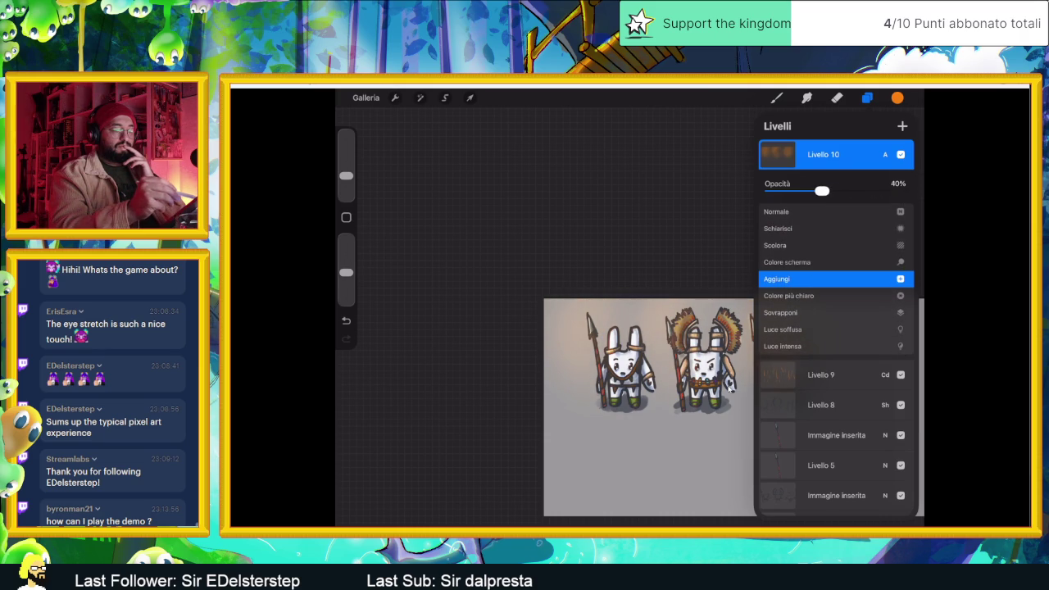
{"action": "left_click", "coordinate": [885, 154]}
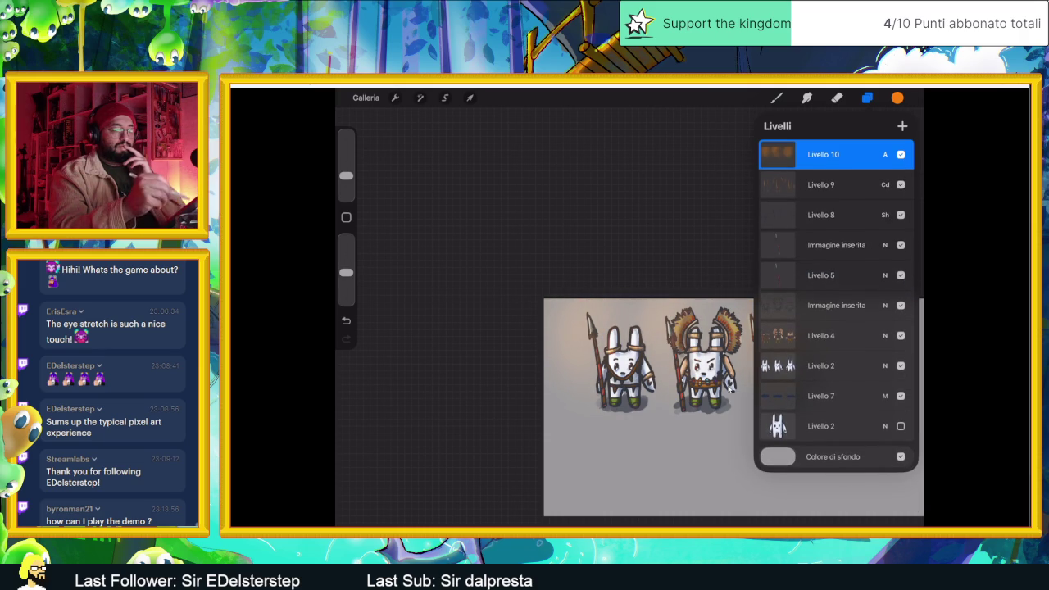
Step: Toggle the layers list and blend settings to judge the glow result
{"action": "left_click", "coordinate": [885, 154]}
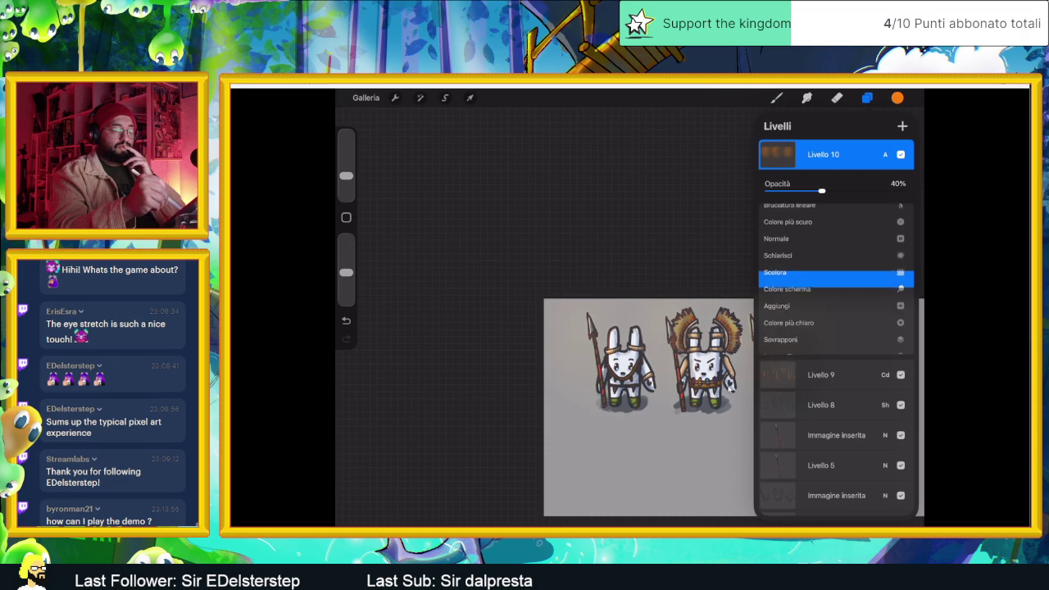
{"action": "left_click", "coordinate": [867, 98]}
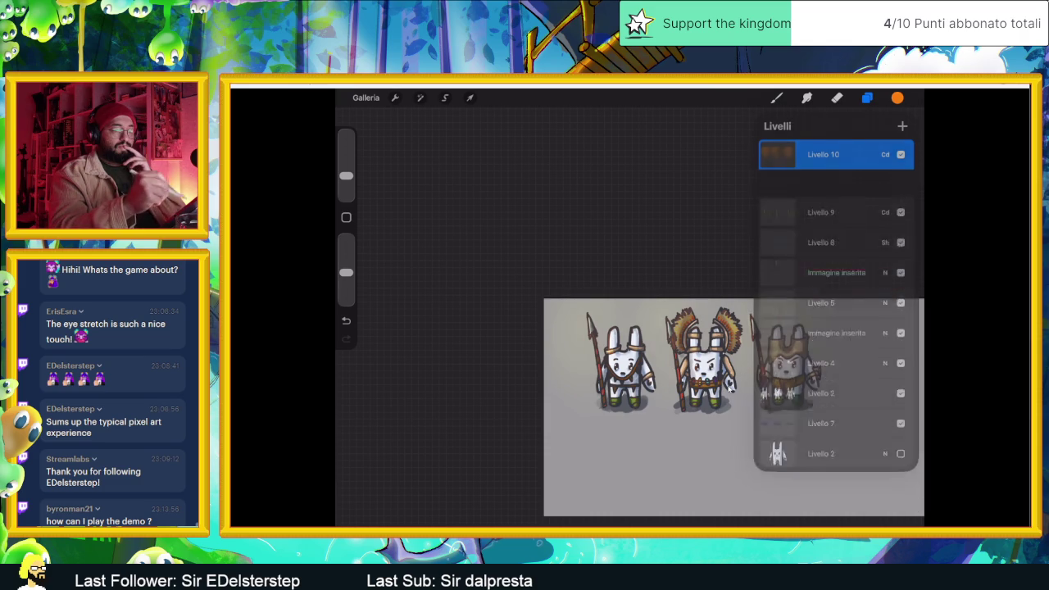
{"action": "left_click", "coordinate": [867, 97]}
{"action": "left_click", "coordinate": [884, 154]}
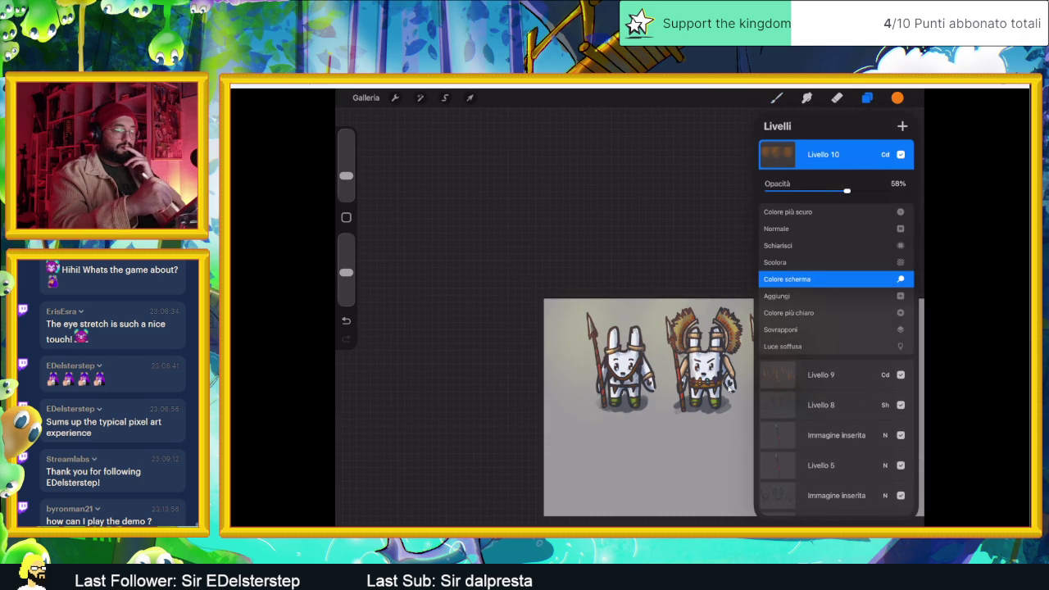
{"action": "left_click", "coordinate": [885, 154]}
{"action": "left_click", "coordinate": [867, 97]}
{"action": "left_click", "coordinate": [867, 98]}
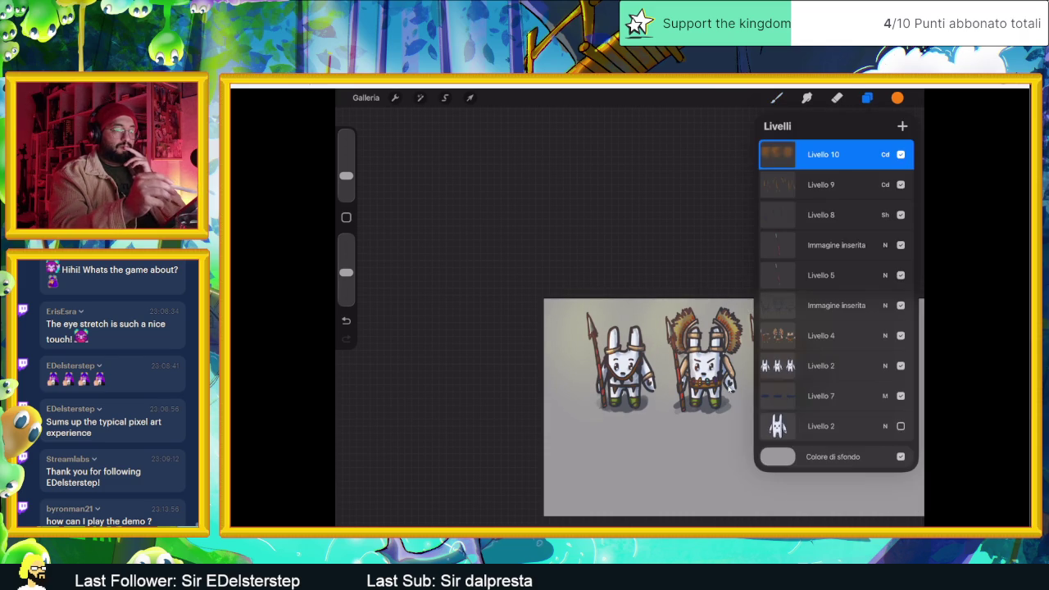
Step: Add a new layer, Livello 11, and pick a dark blue shadow colour
{"action": "left_click", "coordinate": [902, 126]}
{"action": "left_click", "coordinate": [897, 98]}
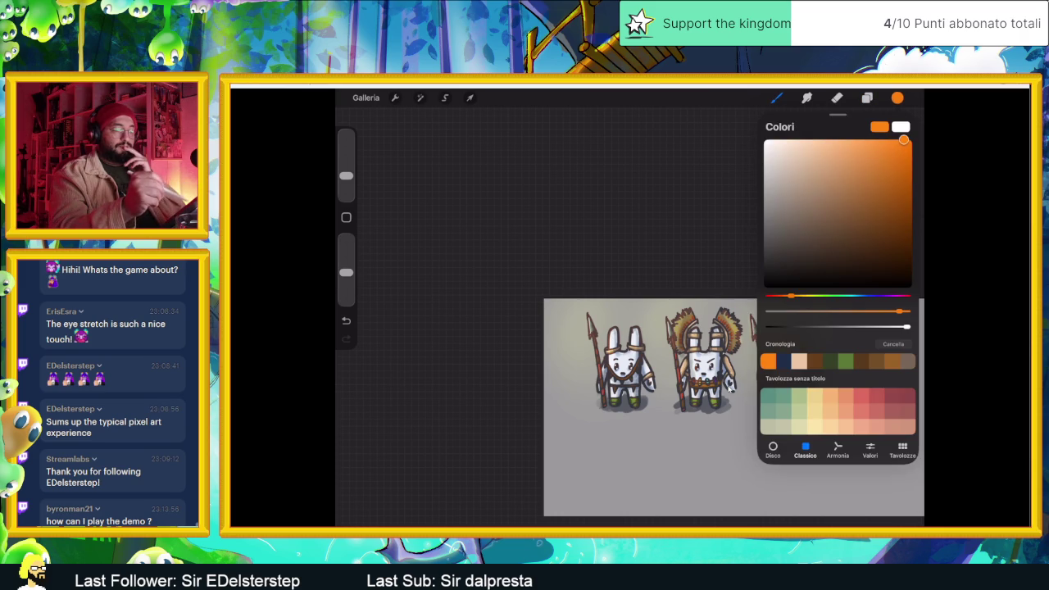
{"action": "left_click", "coordinate": [783, 361]}
{"action": "left_click_drag", "start_coordinate": [860, 227], "coordinate": [858, 236]}
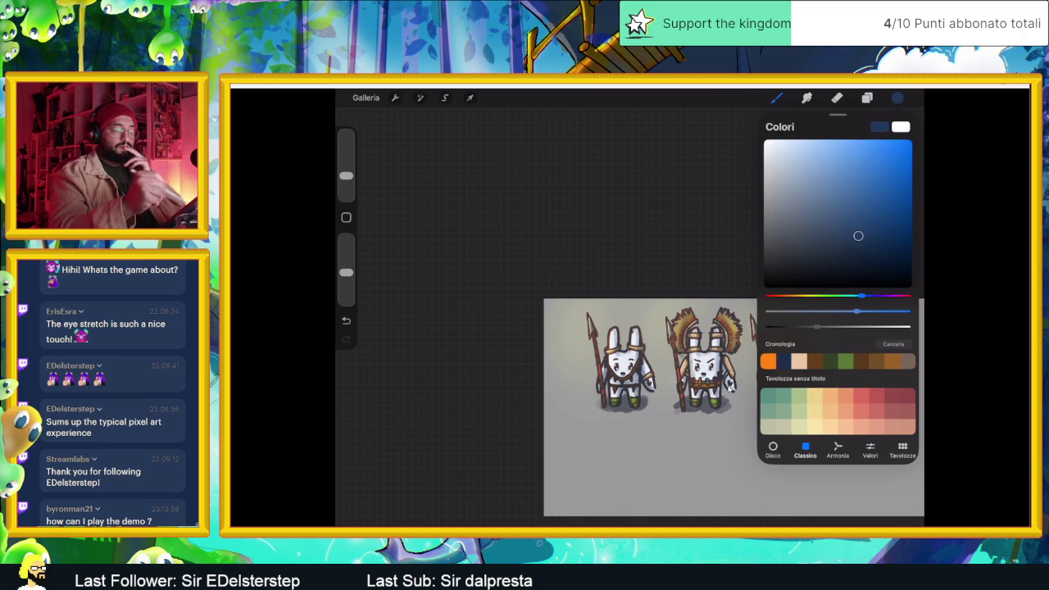
{"action": "left_click", "coordinate": [898, 97]}
Step: Paint blue shadows around and beneath the bunnies
{"action": "left_click_drag", "start_coordinate": [626, 364], "coordinate": [656, 430]}
{"action": "left_click_drag", "start_coordinate": [635, 393], "coordinate": [672, 340]}
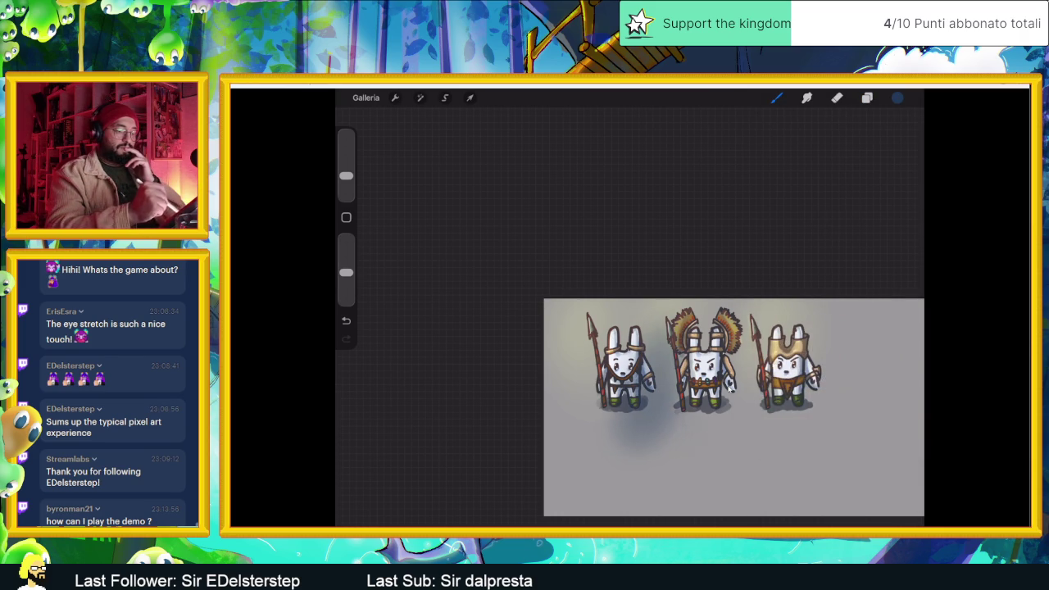
{"action": "left_click_drag", "start_coordinate": [745, 358], "coordinate": [711, 438]}
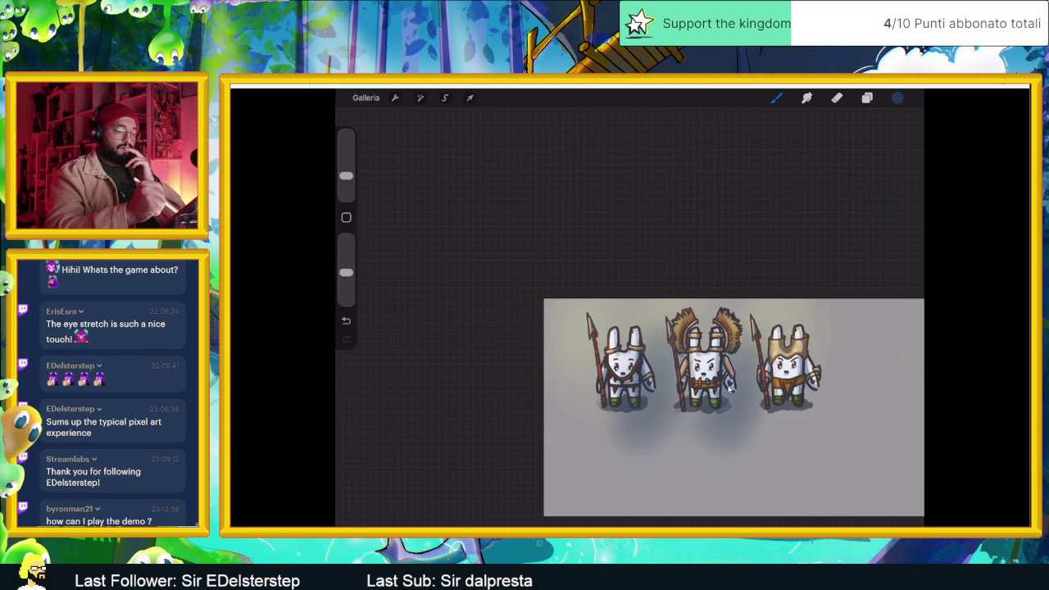
{"action": "left_click_drag", "start_coordinate": [815, 410], "coordinate": [839, 320]}
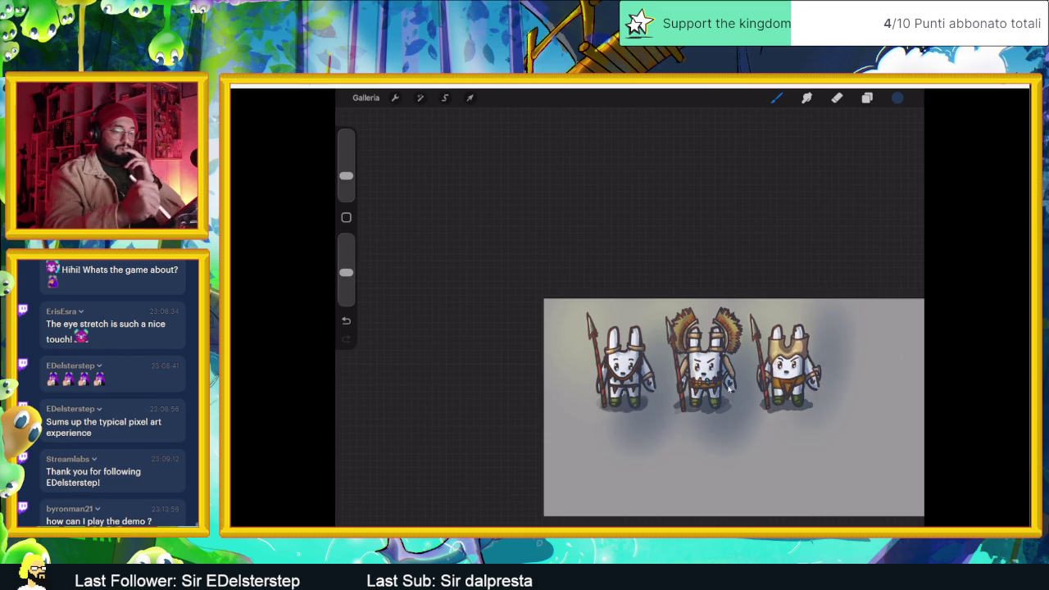
{"action": "left_click_drag", "start_coordinate": [835, 385], "coordinate": [807, 434]}
Step: Set Livello 11 to Ombreggia blending at 74% opacity
{"action": "left_click", "coordinate": [866, 98]}
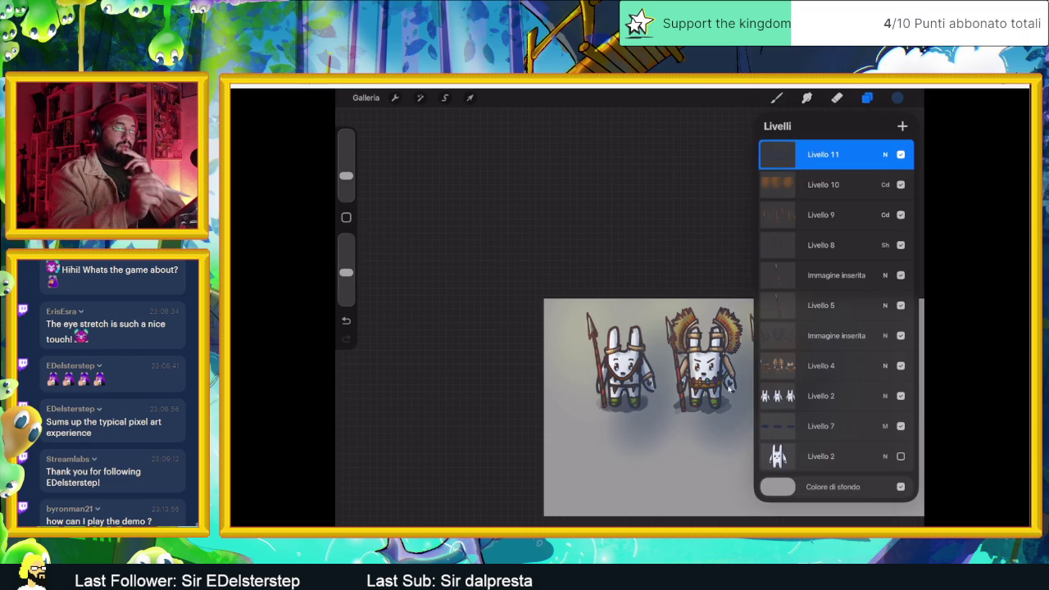
{"action": "left_click", "coordinate": [884, 154]}
{"action": "left_click", "coordinate": [820, 277]}
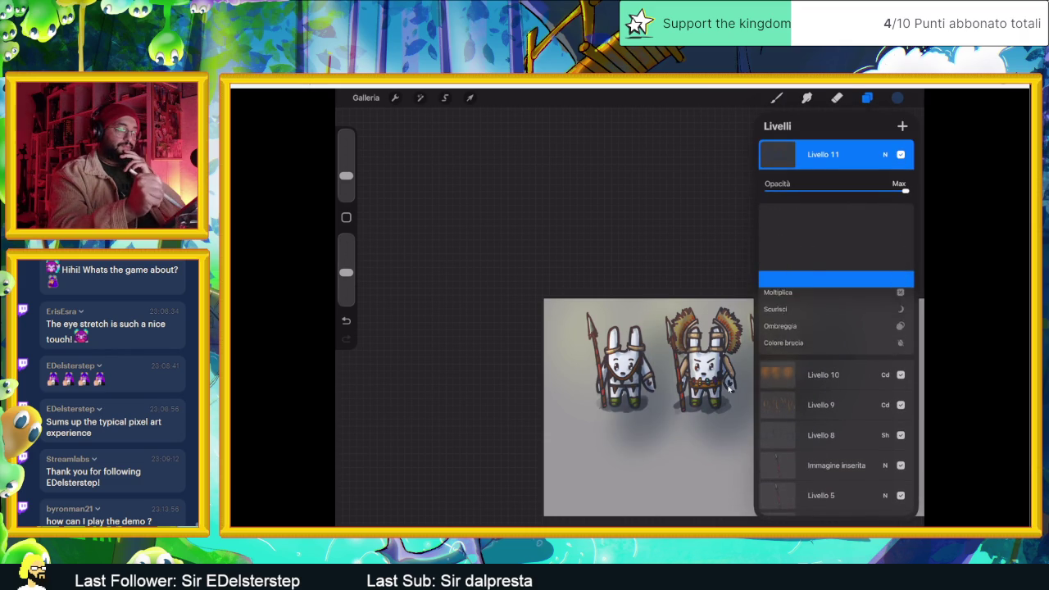
{"action": "left_click", "coordinate": [820, 278]}
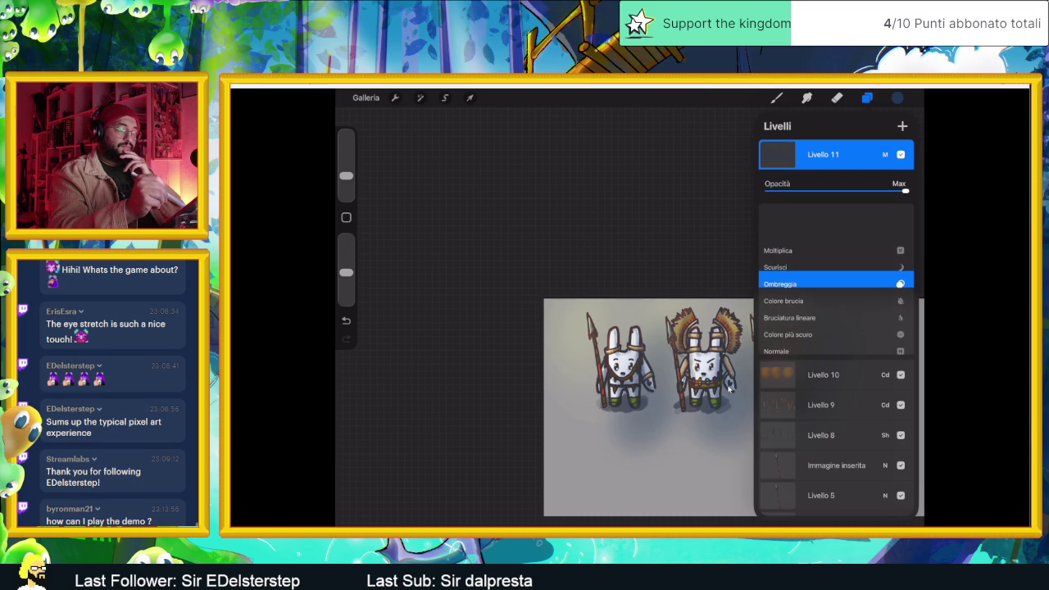
{"action": "left_click_drag", "start_coordinate": [904, 190], "coordinate": [869, 190]}
{"action": "left_click", "coordinate": [729, 389]}
{"action": "left_click", "coordinate": [730, 388]}
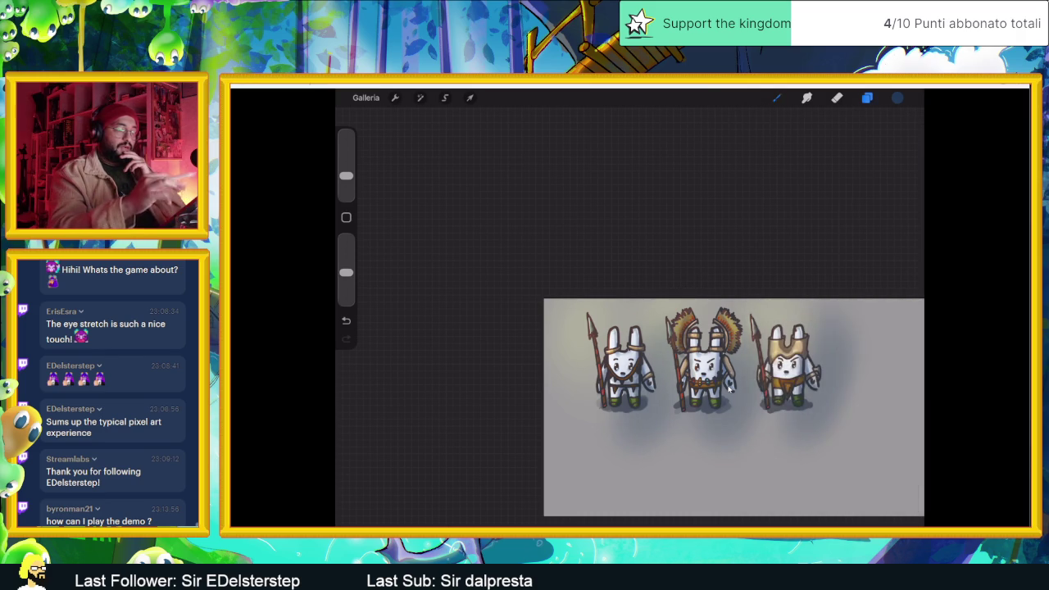
{"action": "scroll", "coordinate": [730, 388], "scroll_direction": "up", "scroll_amount": 5}
{"action": "scroll", "coordinate": [729, 389], "scroll_direction": "up", "scroll_amount": 1}
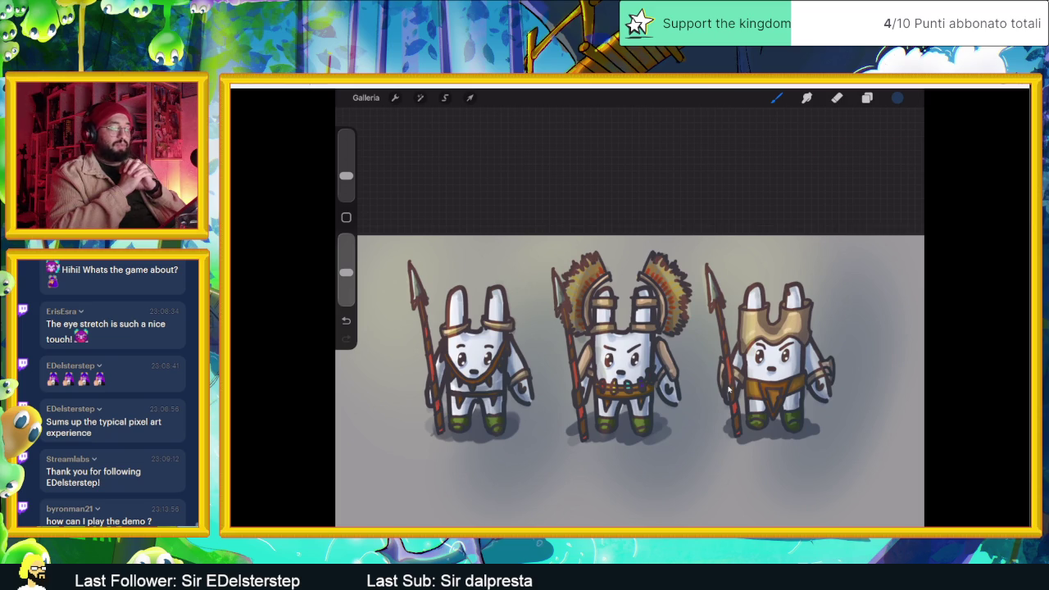
{"action": "scroll", "coordinate": [728, 391], "scroll_direction": "down", "scroll_amount": 5}
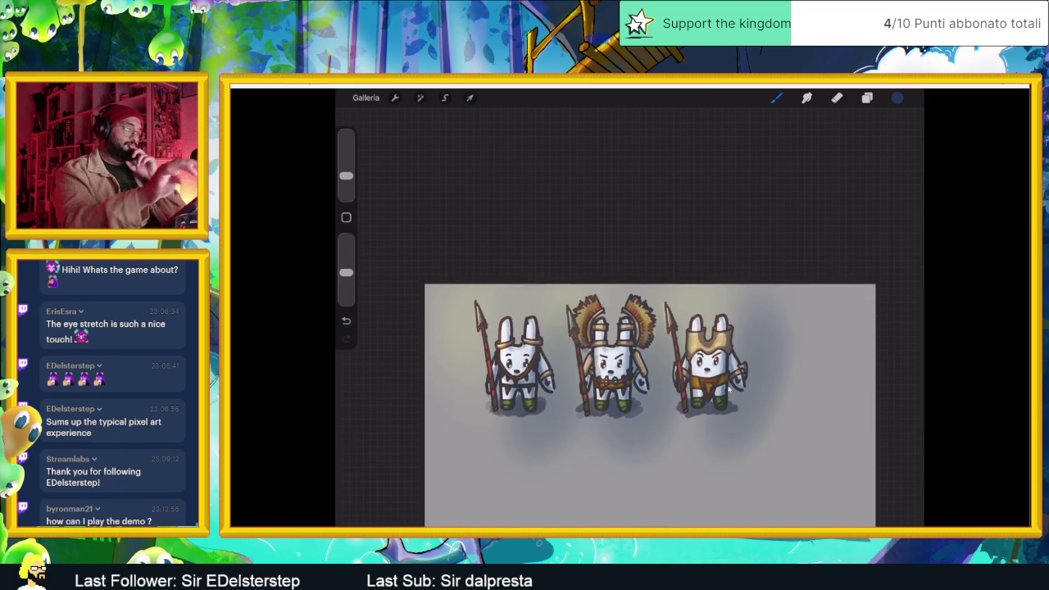
Step: Hide the Livello 11 shading and Livello 10 glow layers
{"action": "key", "text": "l"}
{"action": "left_click", "coordinate": [900, 154]}
{"action": "left_click", "coordinate": [900, 185]}
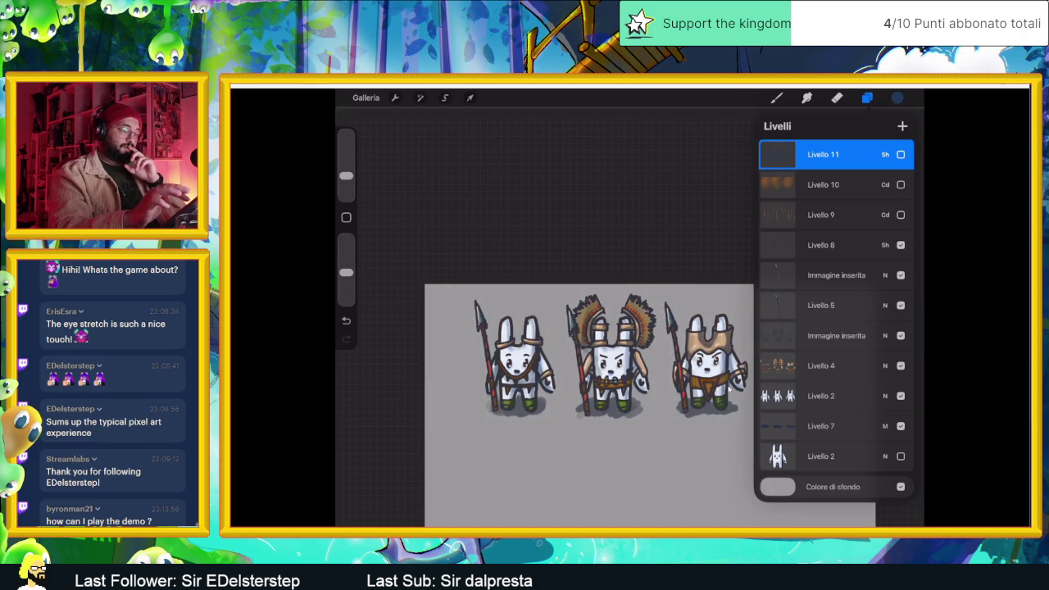
Step: Export the drawing as a PNG via Condividi, then return to the Sliding Dungeons gallery
{"action": "left_click", "coordinate": [394, 98]}
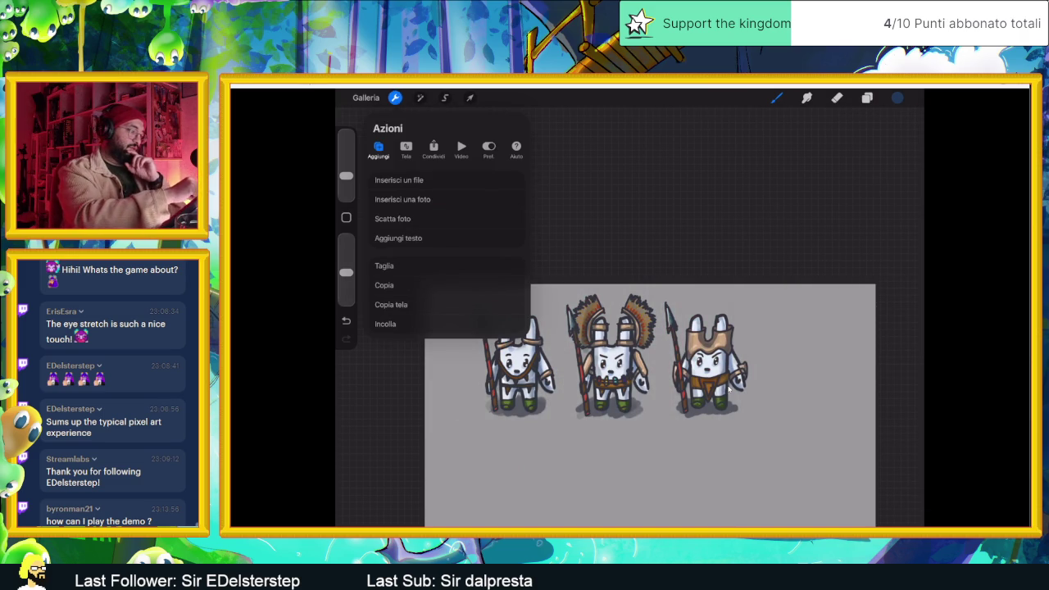
{"action": "left_click", "coordinate": [406, 148]}
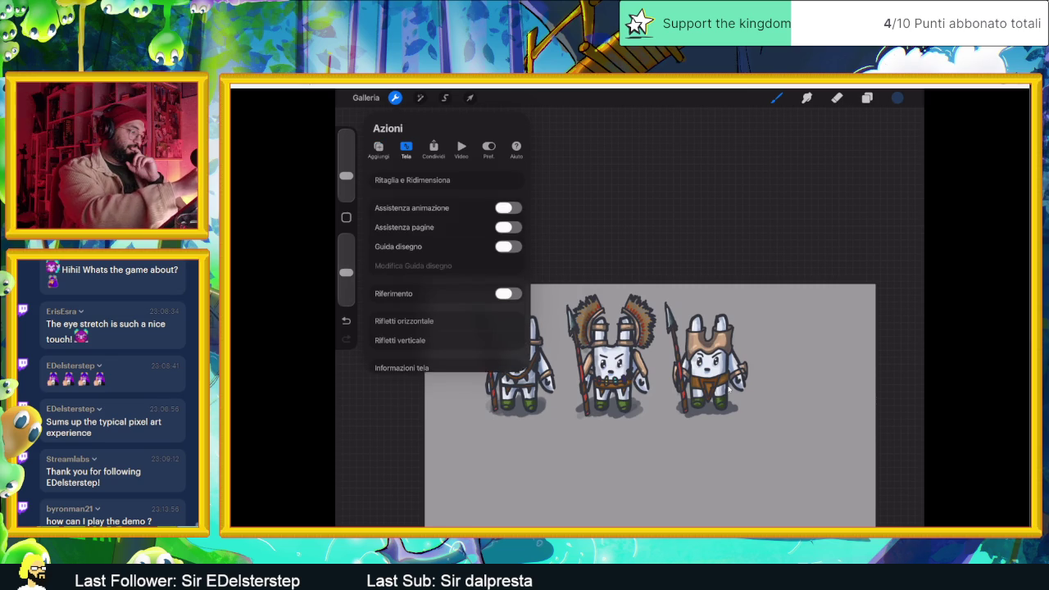
{"action": "left_click", "coordinate": [434, 148]}
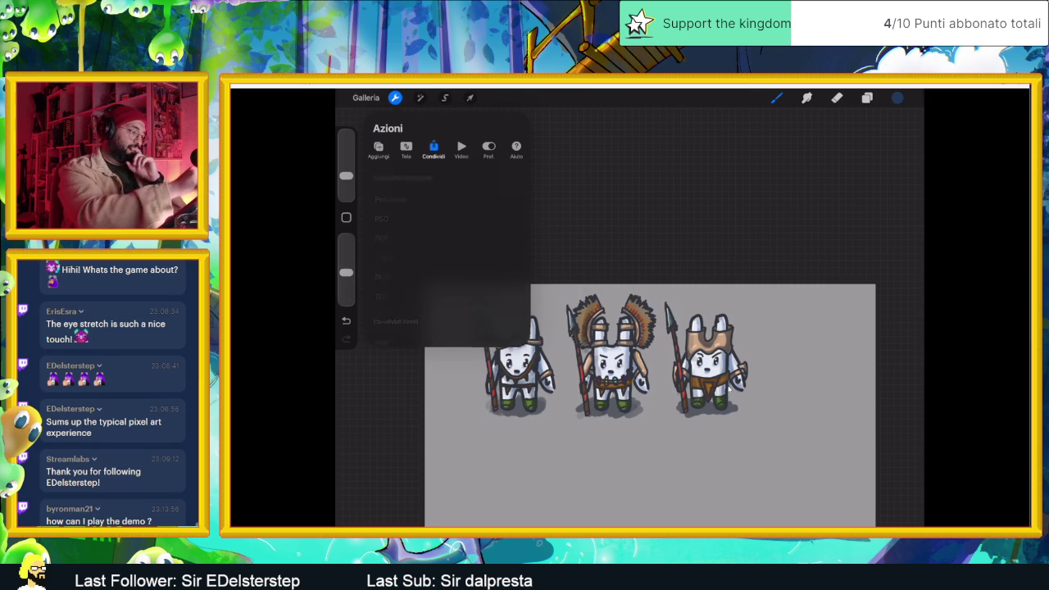
{"action": "left_click", "coordinate": [382, 276]}
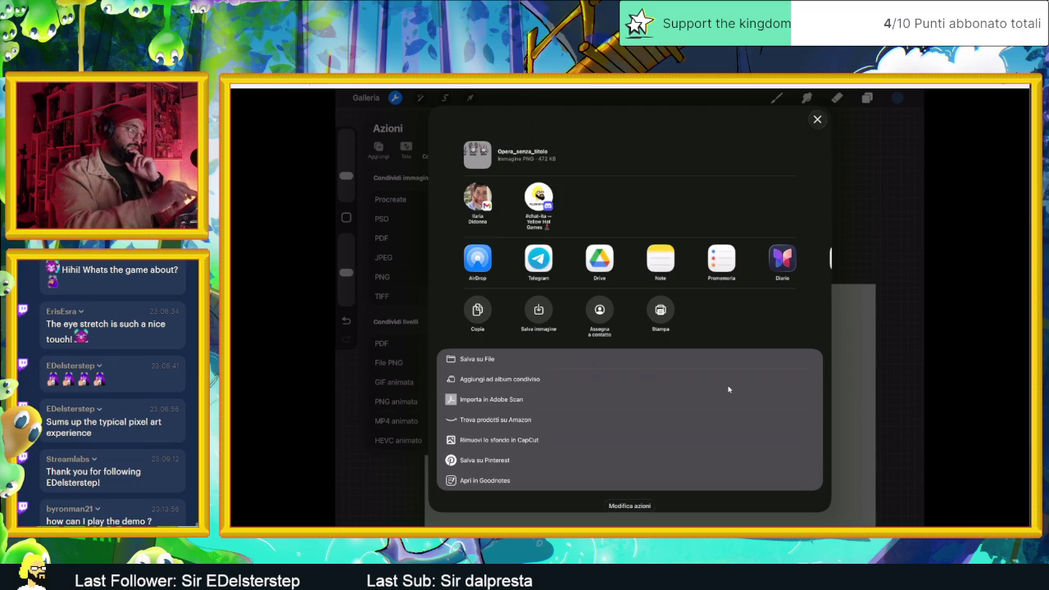
{"action": "key", "text": "Escape"}
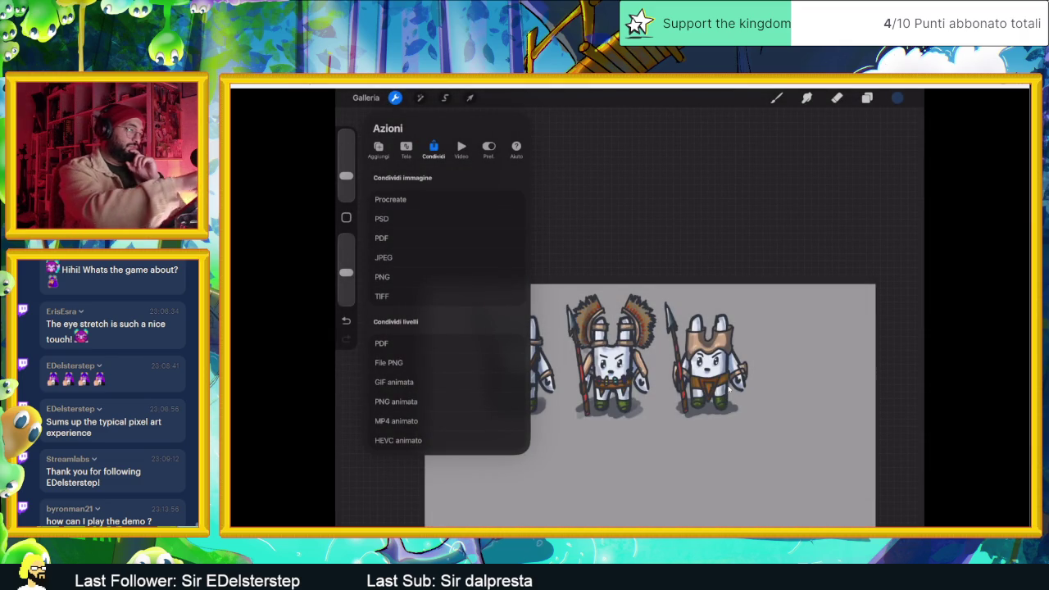
{"action": "left_click", "coordinate": [728, 389]}
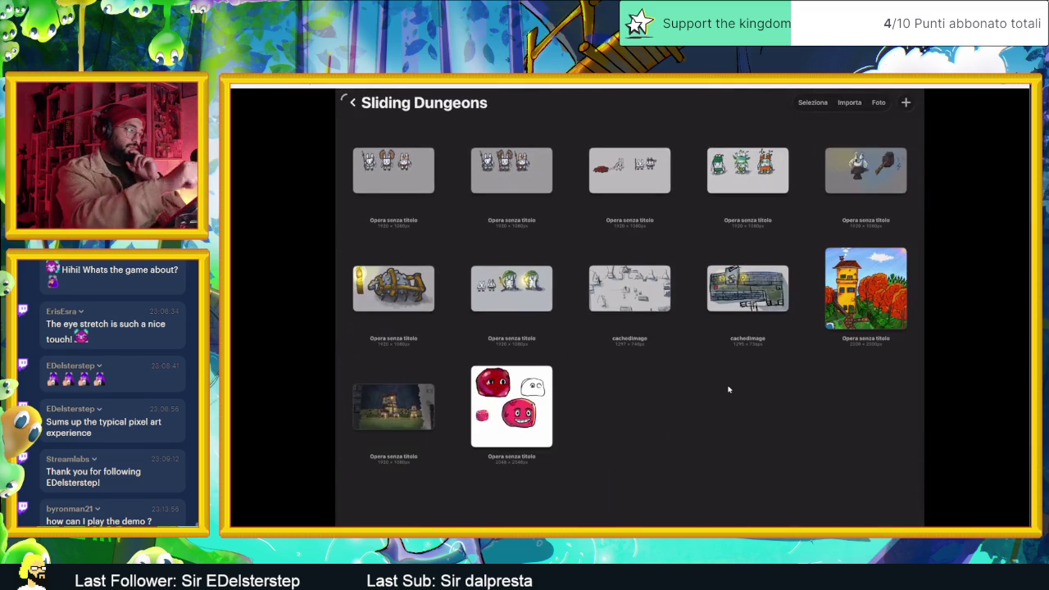
Step: Import IMG_0930.png from Foto as a new canvas
{"action": "left_click", "coordinate": [849, 102]}
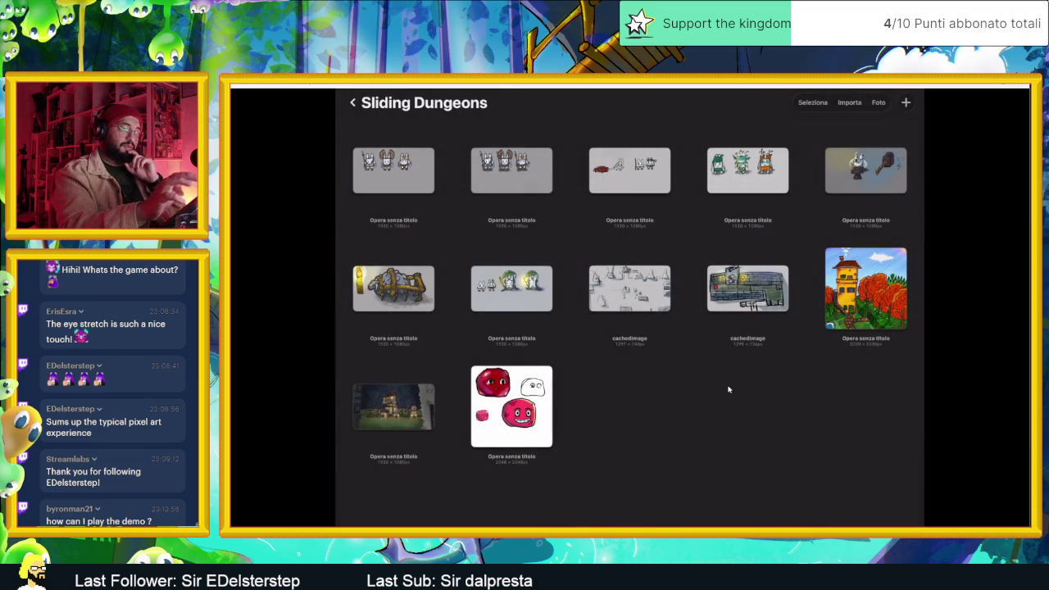
{"action": "left_click", "coordinate": [877, 103]}
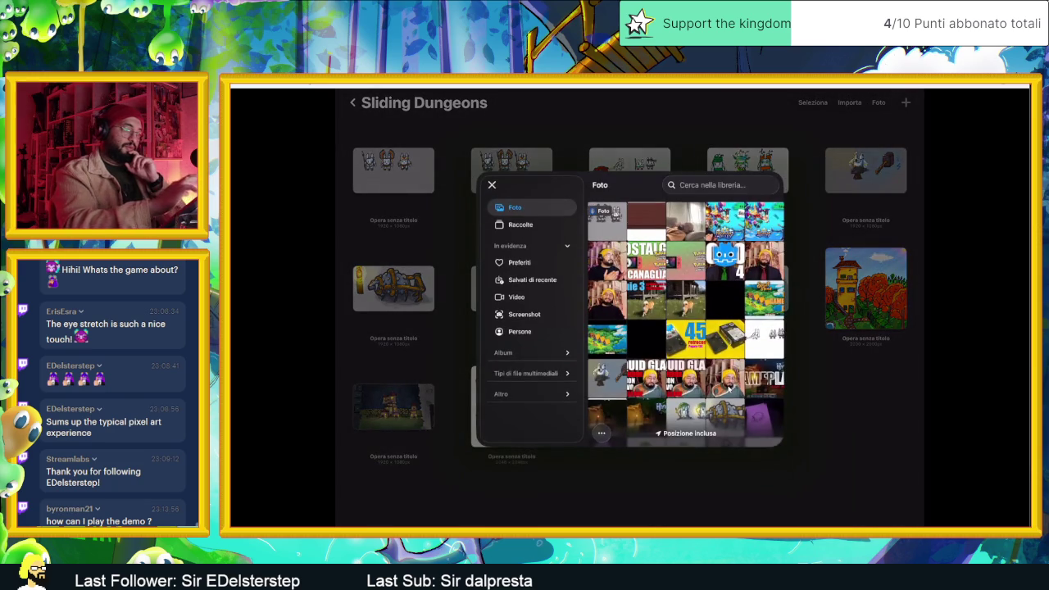
{"action": "left_click", "coordinate": [728, 389]}
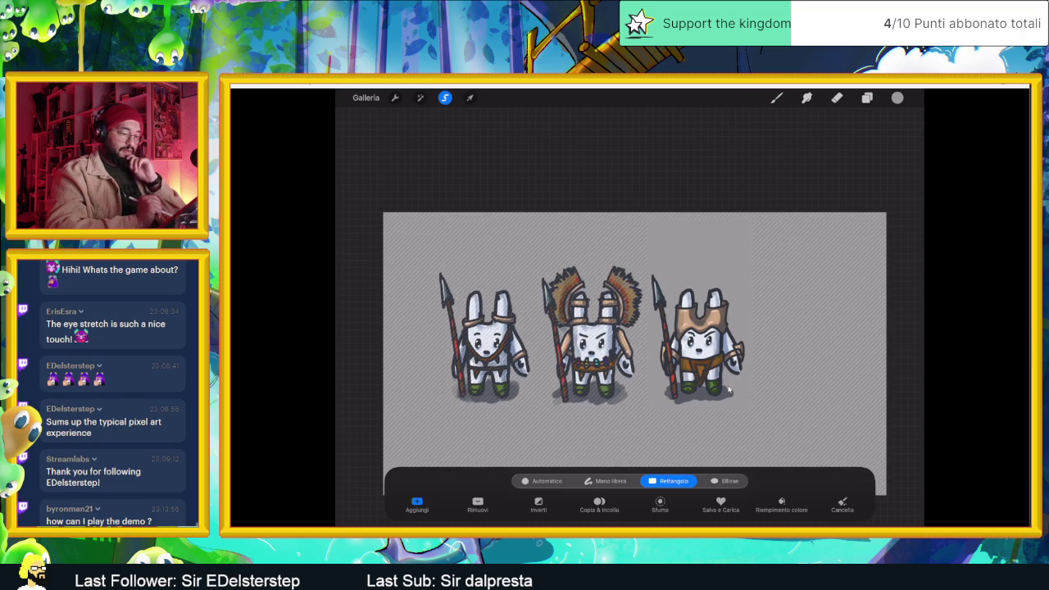
Step: Stretch the right bunny taller and larger with Forma libera transform, then go home
{"action": "left_click", "coordinate": [469, 97]}
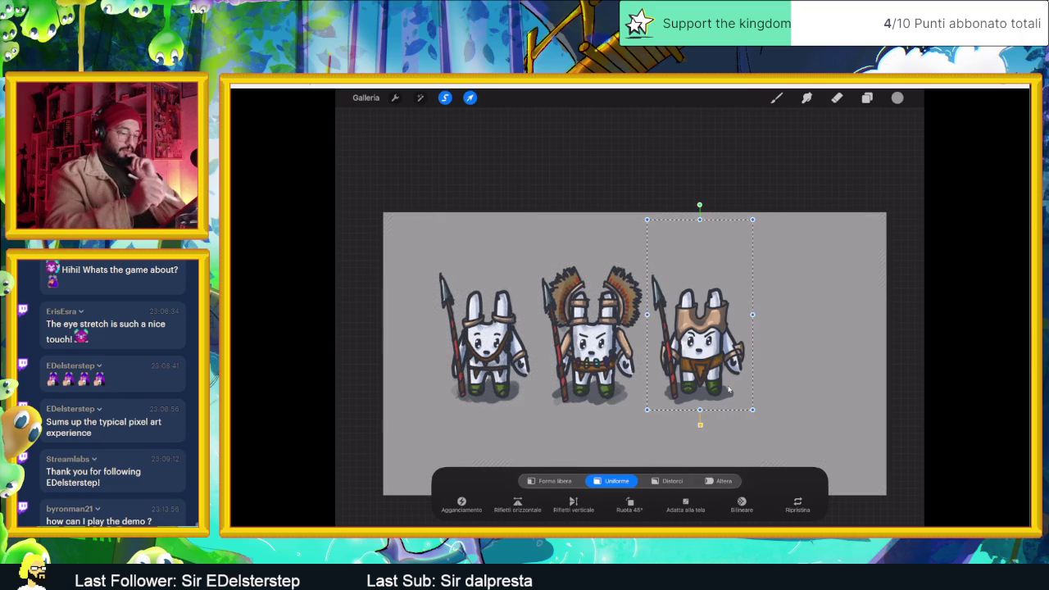
{"action": "left_click", "coordinate": [549, 481]}
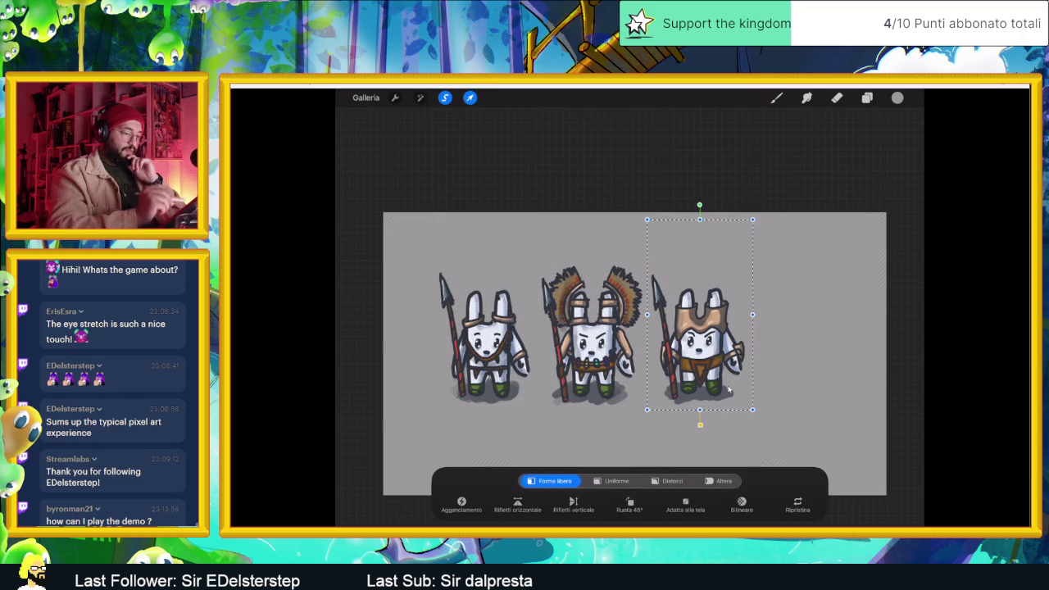
{"action": "mouse_move", "coordinate": [700, 220]}
{"action": "left_mouse_down"}
{"action": "mouse_move", "coordinate": [699, 203]}
{"action": "mouse_move", "coordinate": [754, 202]}
{"action": "mouse_move", "coordinate": [759, 181]}
{"action": "left_mouse_up"}
{"action": "left_click_drag", "start_coordinate": [729, 390], "coordinate": [719, 395]}
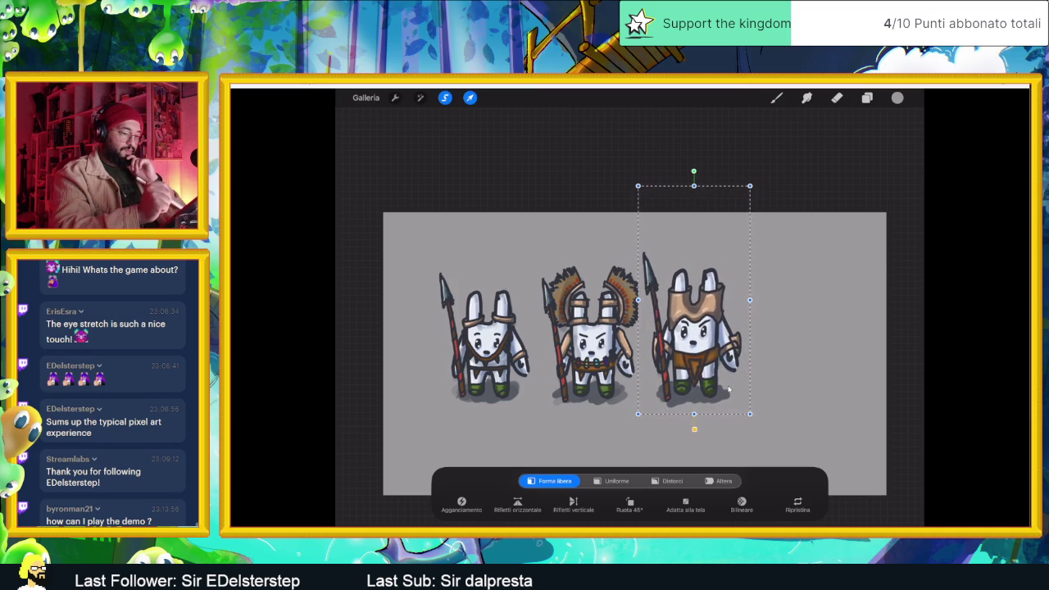
{"action": "left_click_drag", "start_coordinate": [749, 186], "coordinate": [749, 186]}
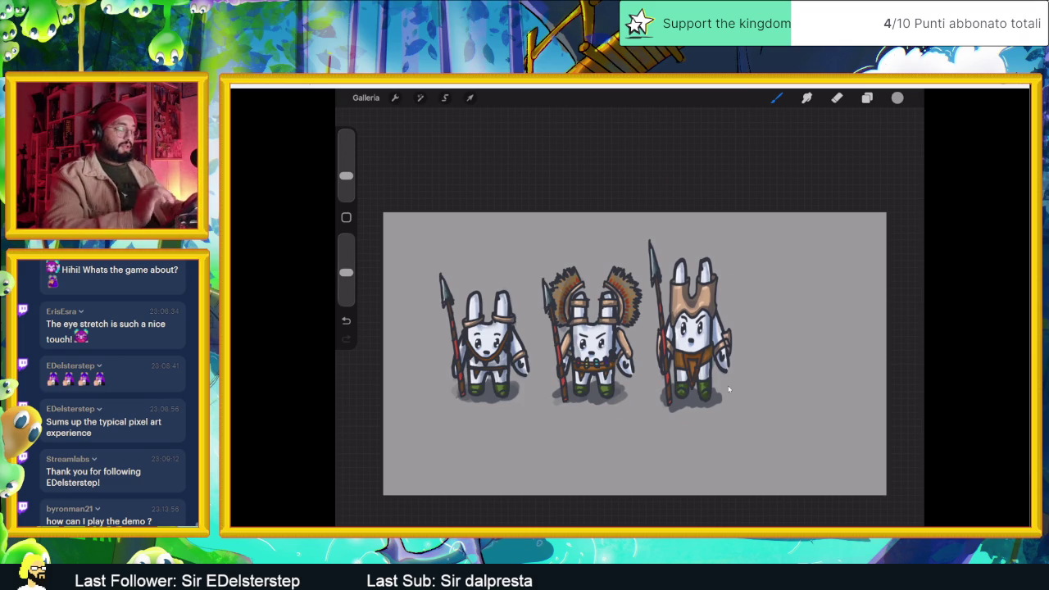
{"action": "left_click_drag", "start_coordinate": [630, 524], "coordinate": [630, 369]}
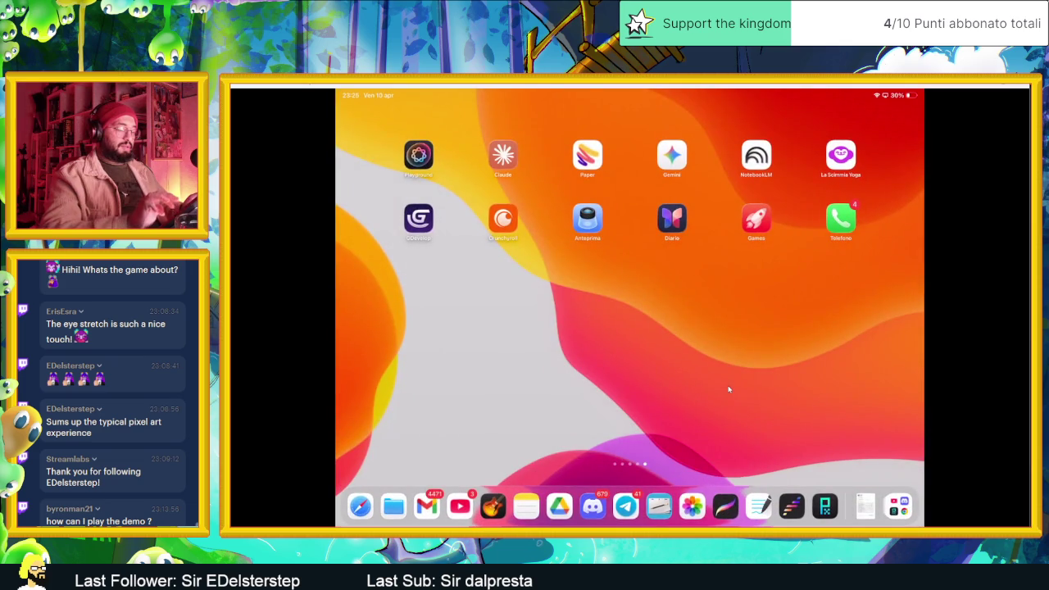
Step: Attach the bunny image in Telegram, send it to Saved Messages, then go home
{"action": "left_click", "coordinate": [625, 506]}
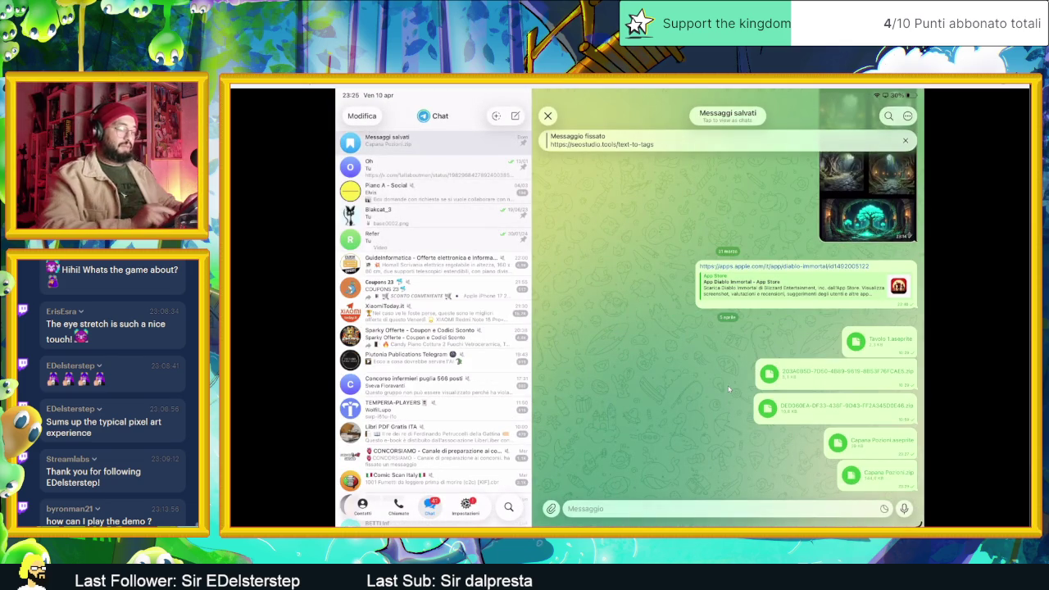
{"action": "left_click", "coordinate": [551, 508]}
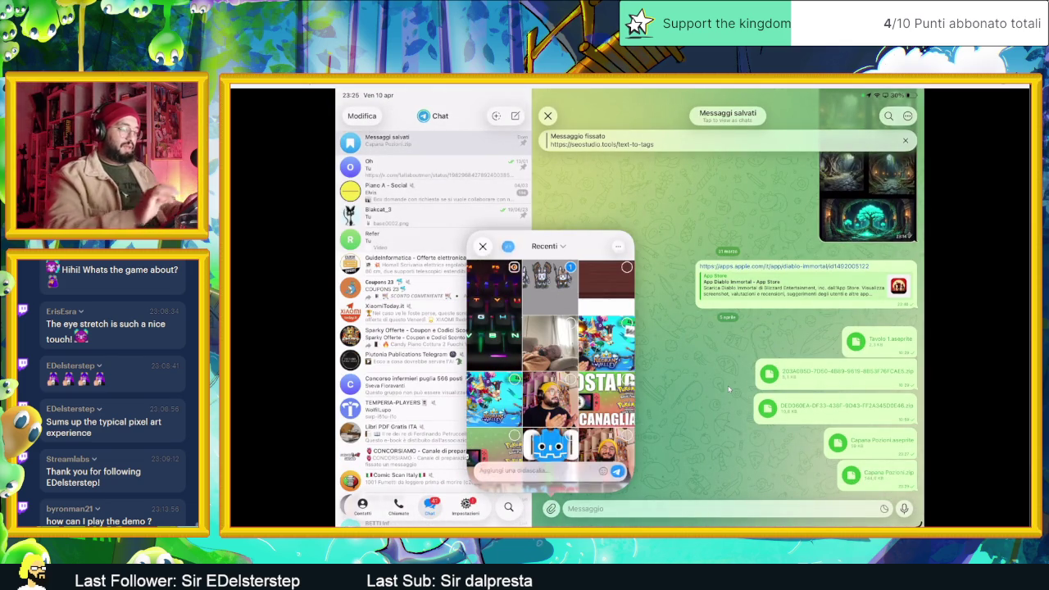
{"action": "key", "text": "Return"}
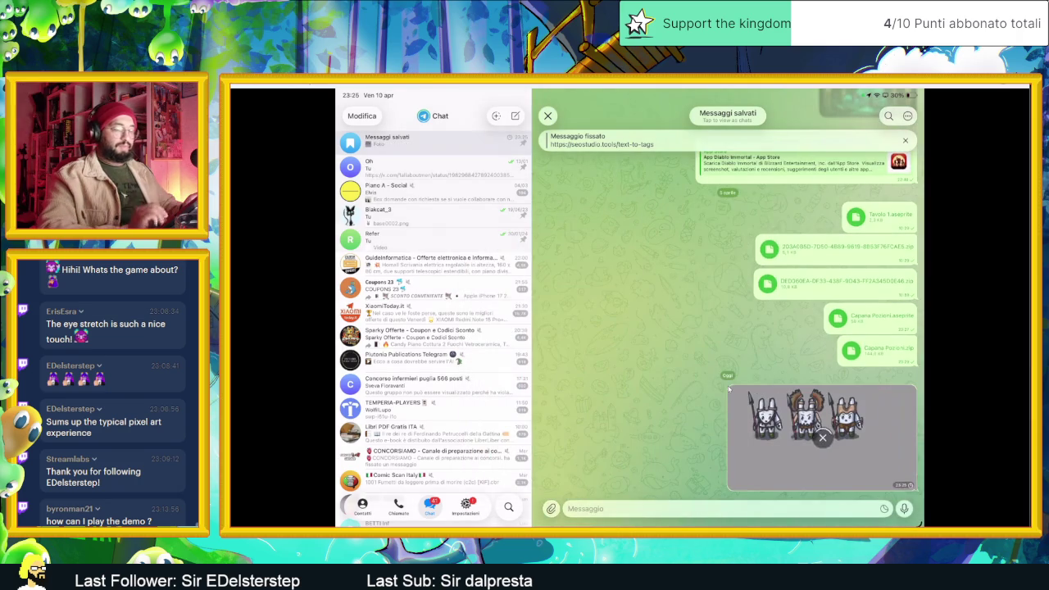
{"action": "key", "text": "super+h"}
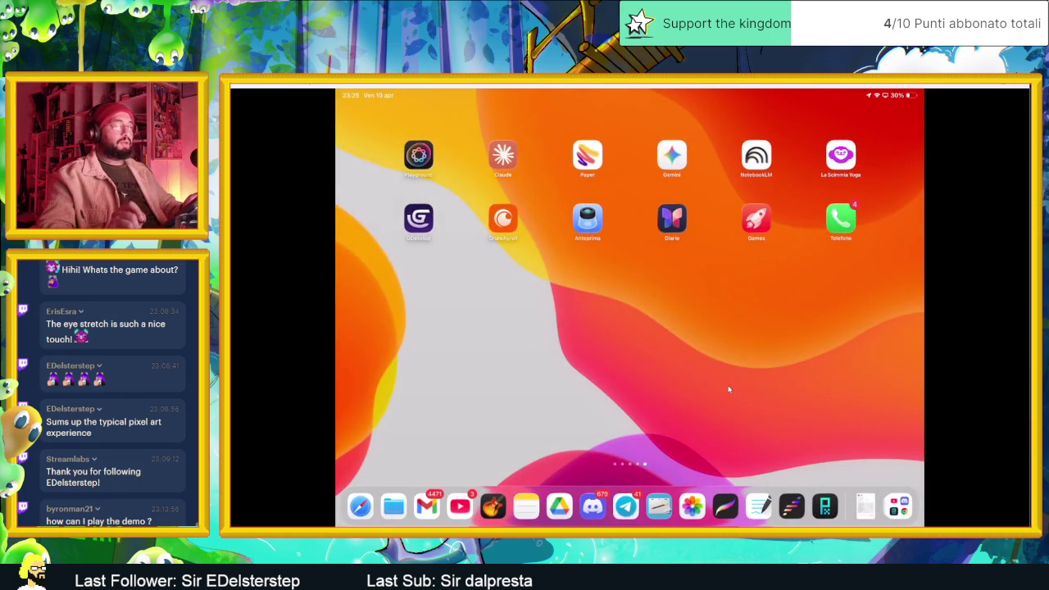